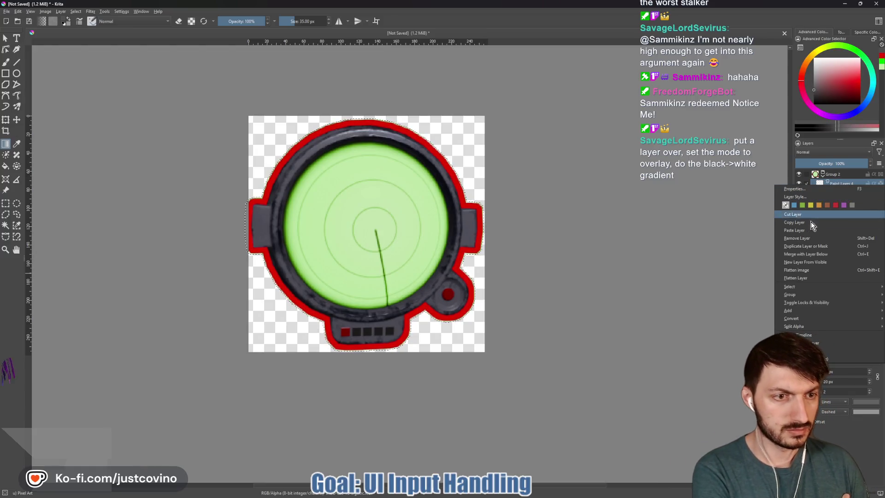
Step: Reposition Paint Layer 4 in the Layers docker above Paint Layer 1
{"action": "left_click", "coordinate": [828, 184]}
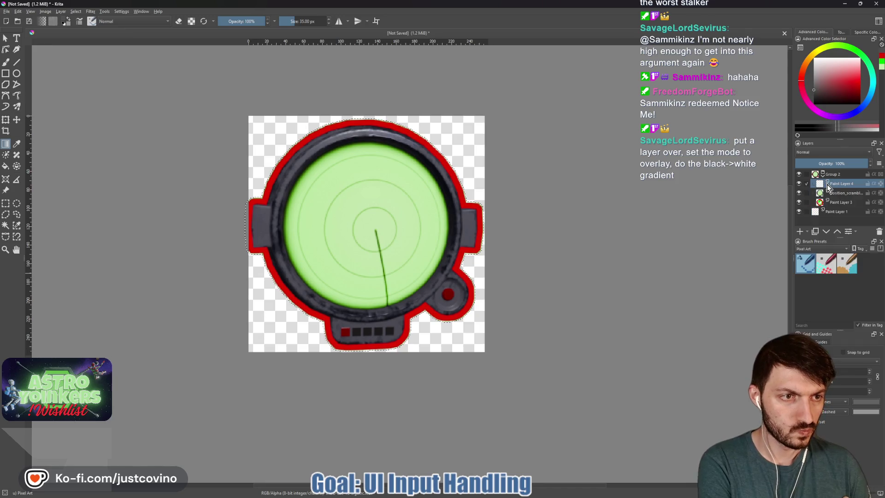
{"action": "left_click_drag", "start_coordinate": [825, 195], "coordinate": [821, 215]}
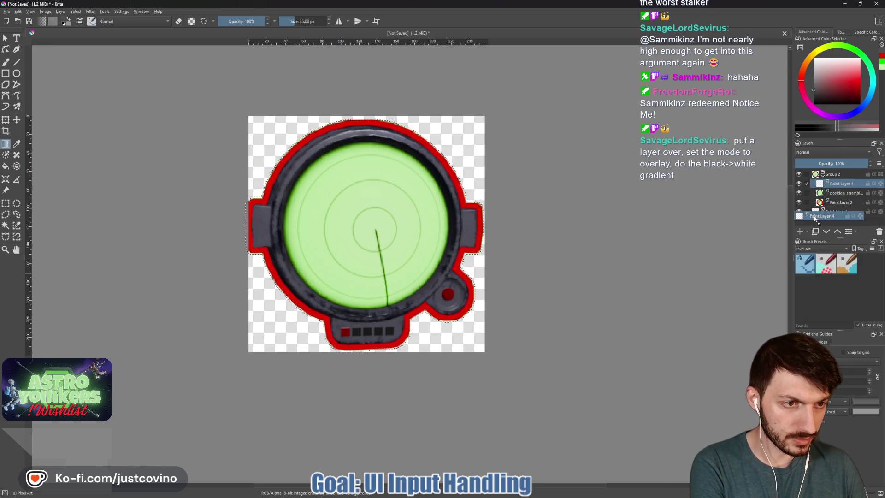
{"action": "left_click", "coordinate": [836, 230]}
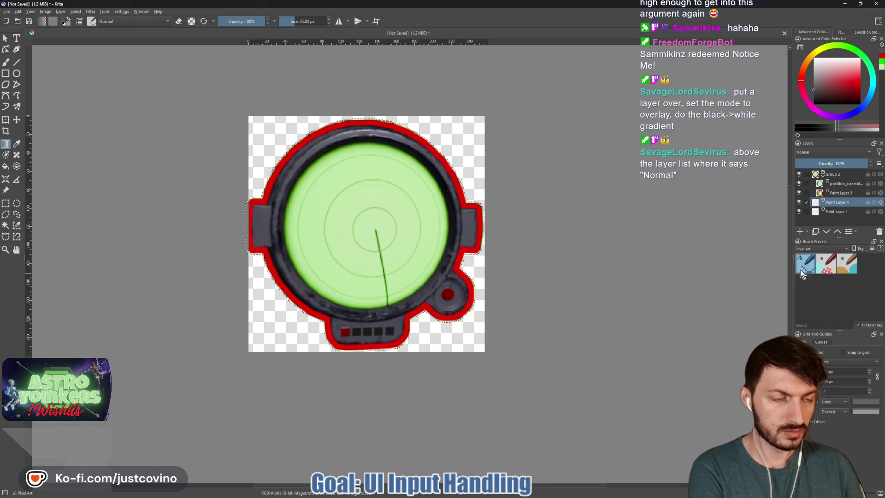
{"action": "mouse_move", "coordinate": [838, 202]}
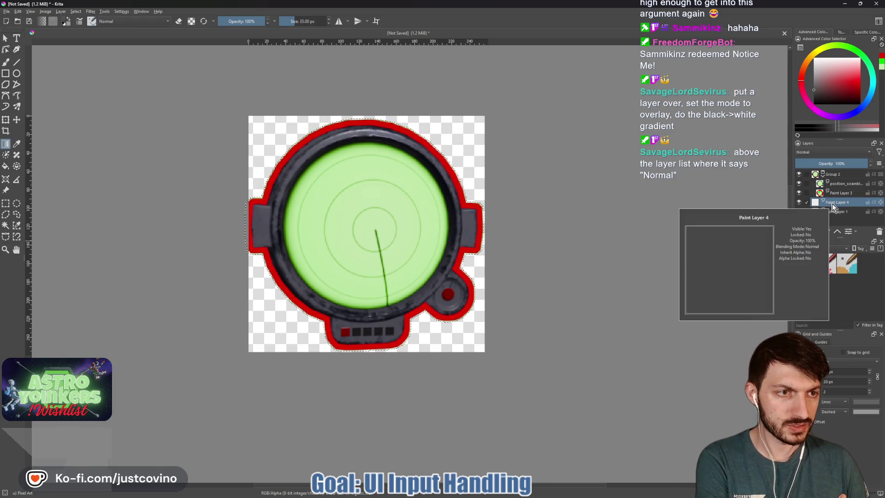
Step: Set Paint Layer 4 to Overlay blending and move it to the top of the stack above Group 2
{"action": "left_click", "coordinate": [840, 153]}
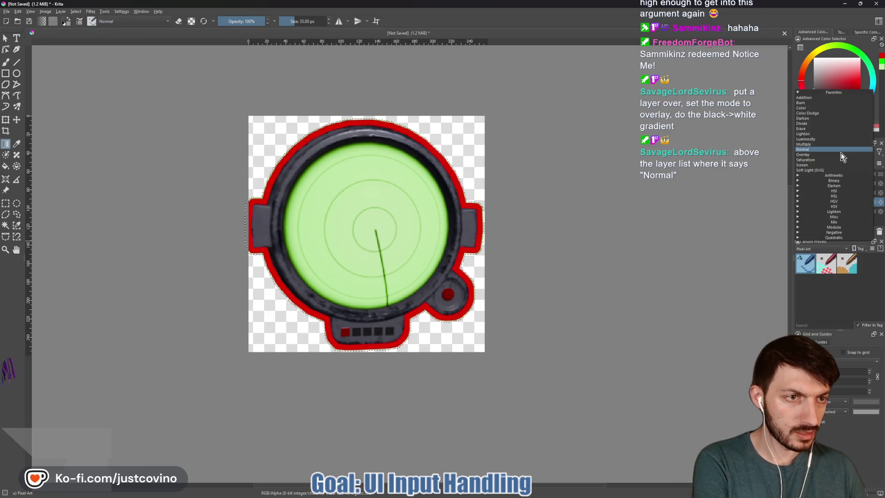
{"action": "left_click", "coordinate": [830, 155]}
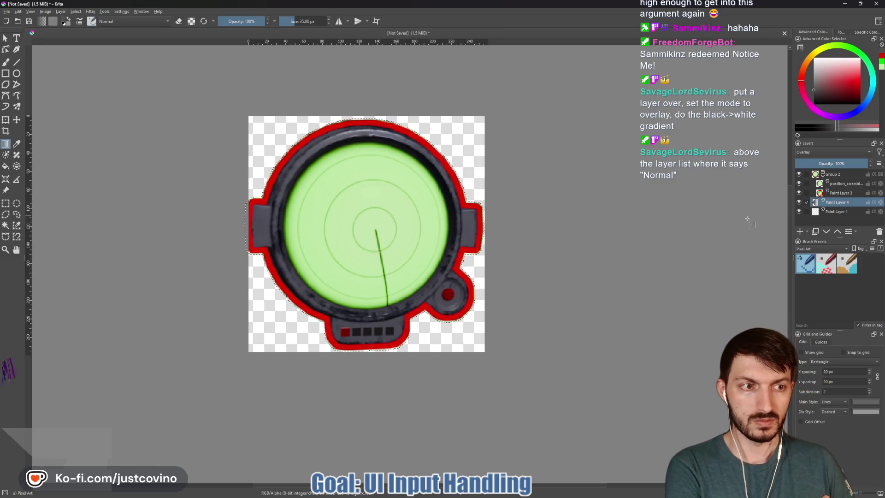
{"action": "left_click", "coordinate": [837, 232]}
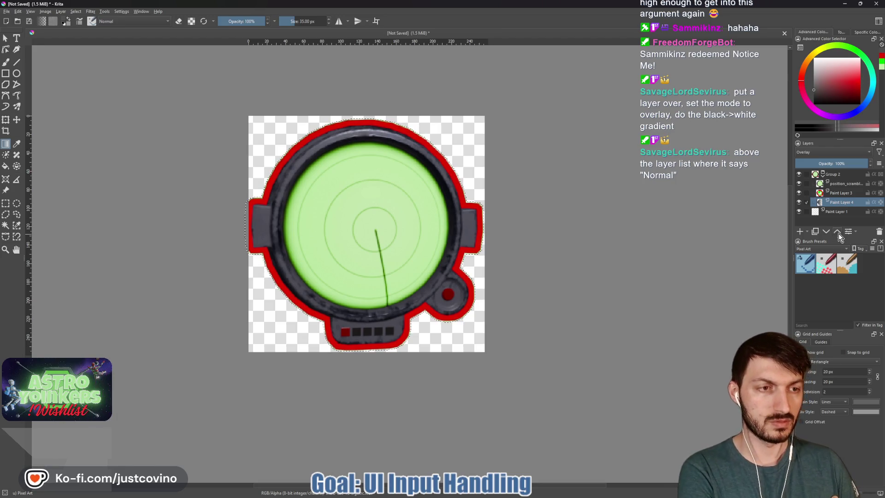
{"action": "left_click", "coordinate": [838, 233]}
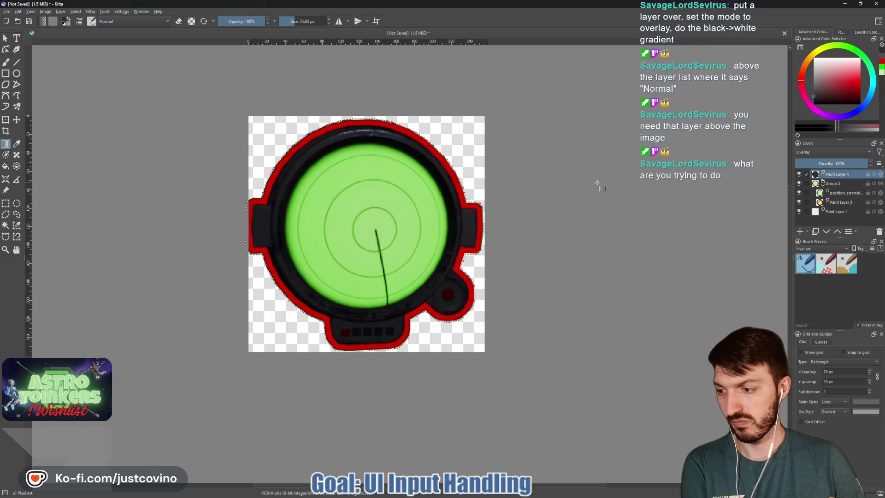
Step: Brush dark shading around the green circle's edges on the Overlay layer
{"action": "key", "text": "b"}
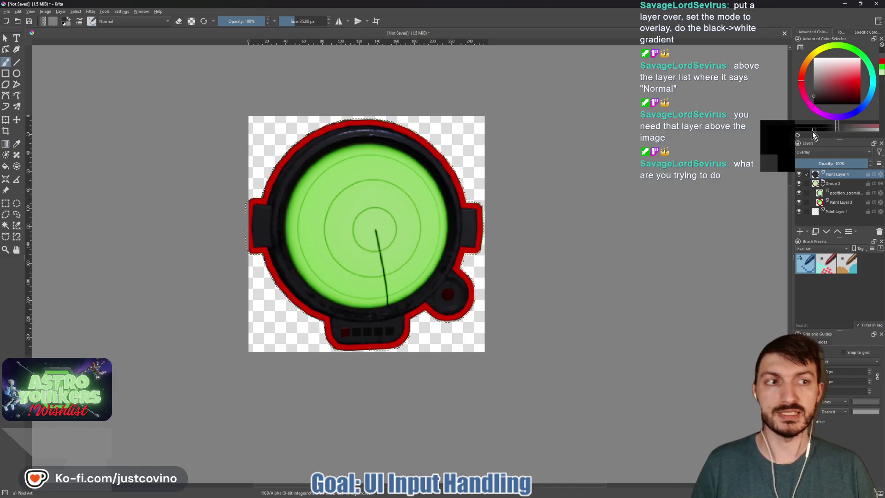
{"action": "left_click_drag", "start_coordinate": [390, 201], "coordinate": [304, 257]}
{"action": "key", "text": "ctrl+z"}
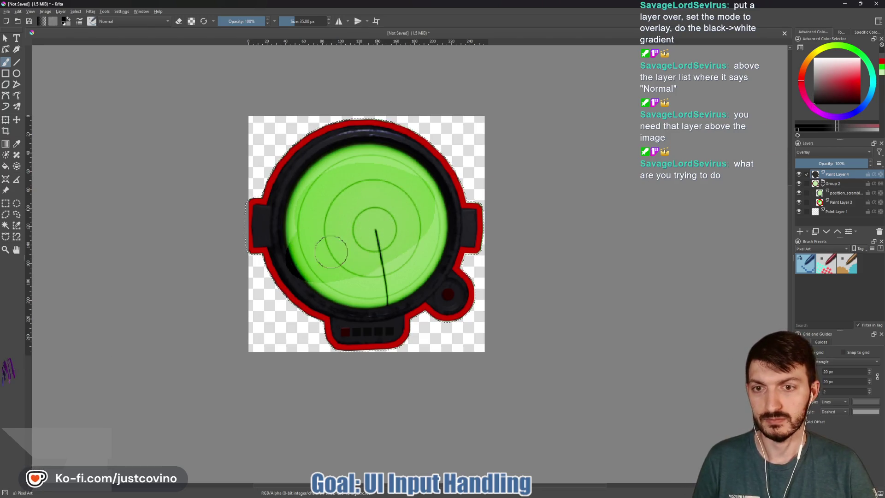
{"action": "left_click_drag", "start_coordinate": [324, 172], "coordinate": [283, 228]}
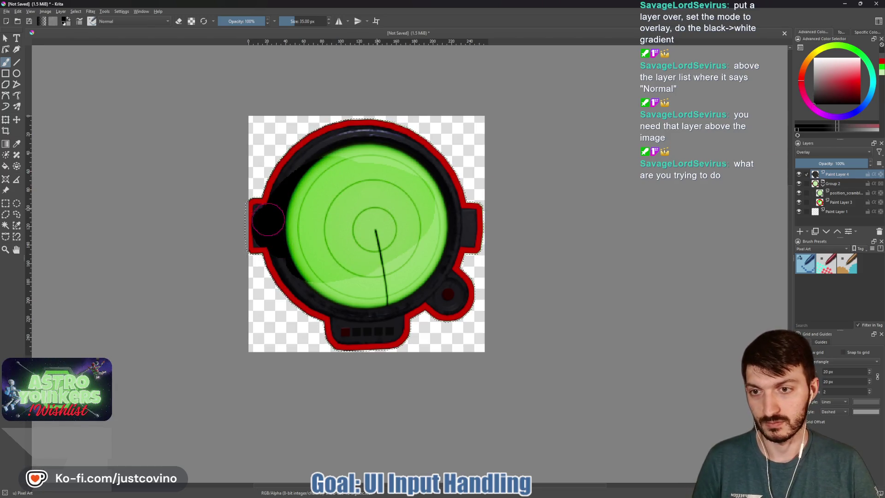
{"action": "mouse_move", "coordinate": [299, 271]}
{"action": "left_mouse_down"}
{"action": "mouse_move", "coordinate": [340, 299]}
{"action": "mouse_move", "coordinate": [345, 321]}
{"action": "left_mouse_up"}
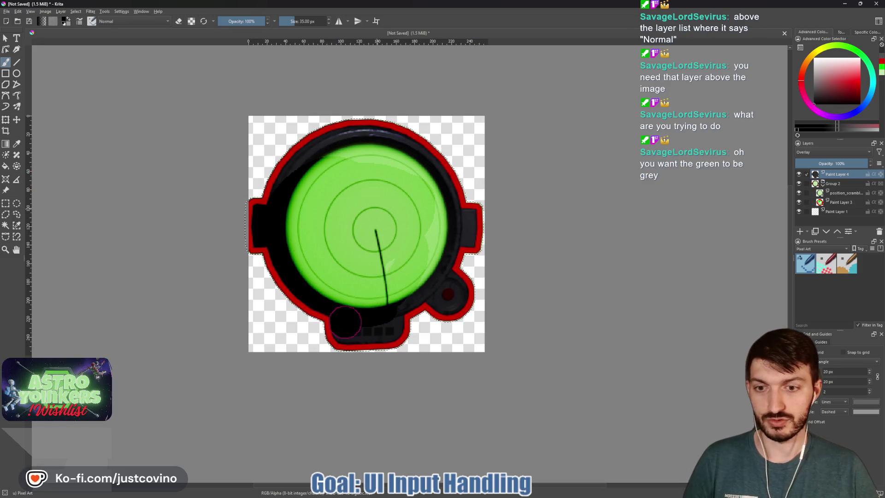
{"action": "mouse_move", "coordinate": [387, 283]}
{"action": "left_mouse_down"}
{"action": "mouse_move", "coordinate": [442, 287]}
{"action": "mouse_move", "coordinate": [458, 232]}
{"action": "left_mouse_up"}
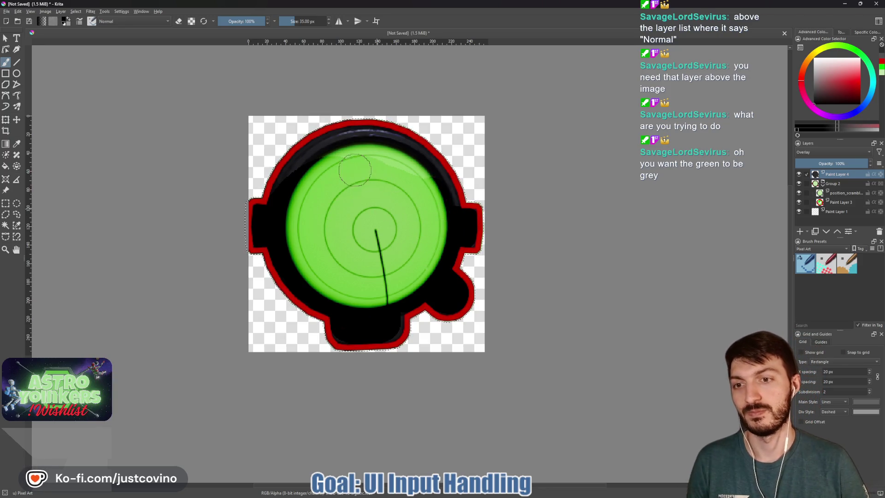
Step: Undo the dark shading and remove the Overlay layer
{"action": "key", "text": "ctrl+z"}
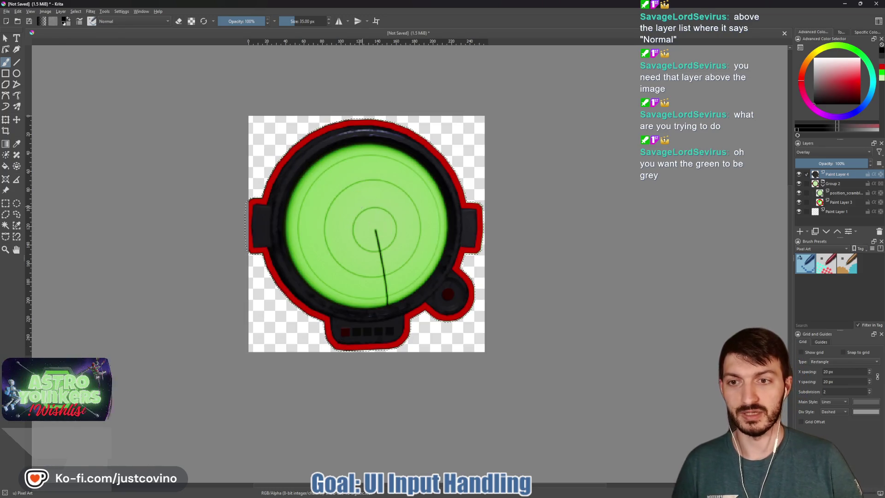
{"action": "key", "text": "ctrl+z"}
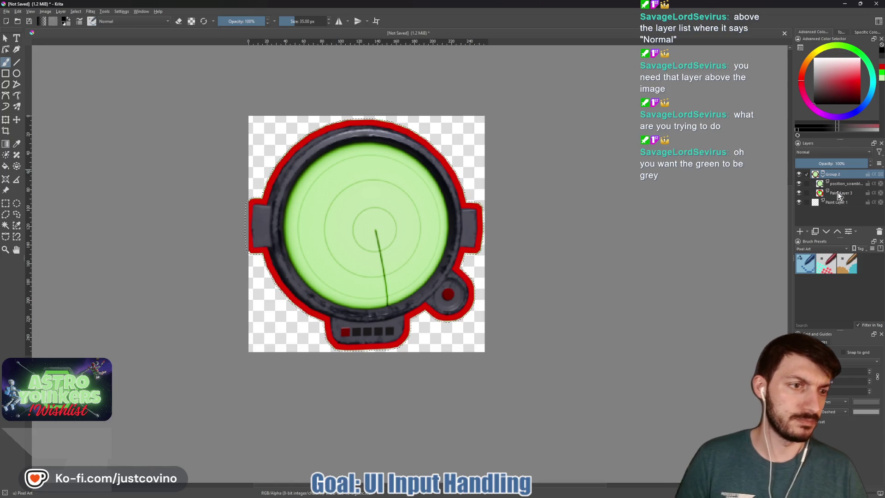
Step: Add a new paint layer at the top of the stack with Saturation blending
{"action": "left_click", "coordinate": [827, 203]}
{"action": "left_click", "coordinate": [800, 232]}
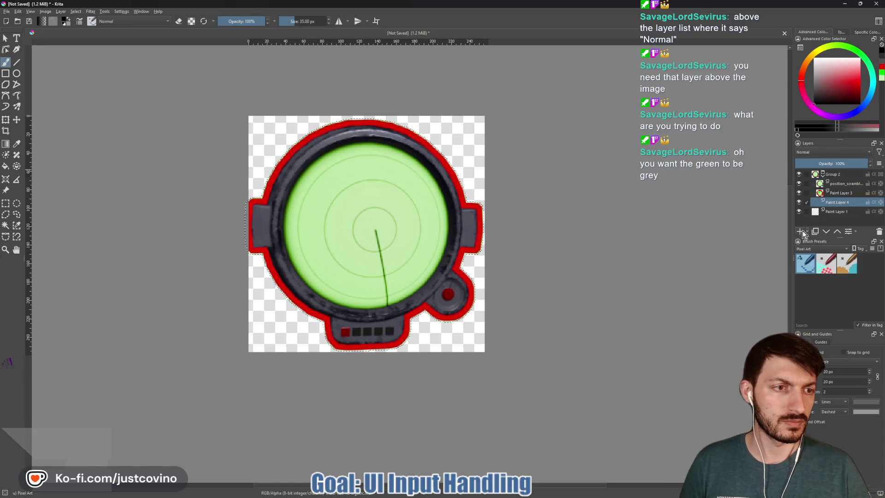
{"action": "left_click", "coordinate": [836, 231]}
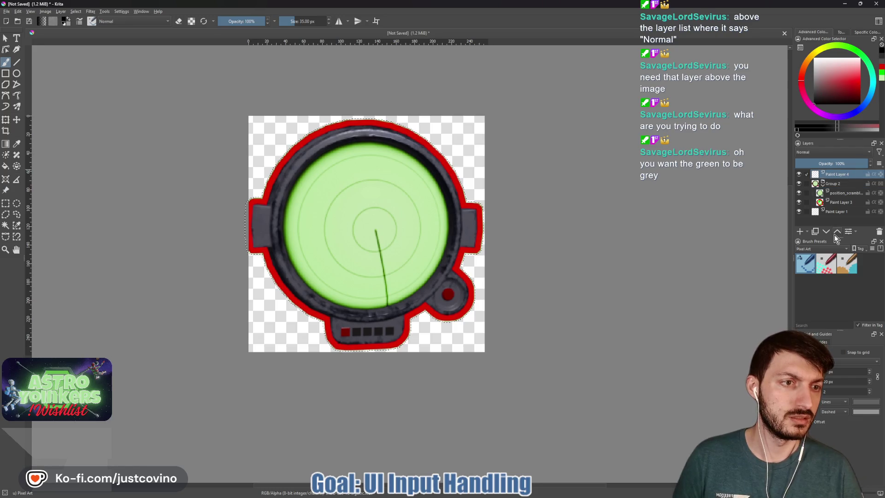
{"action": "left_click", "coordinate": [829, 151]}
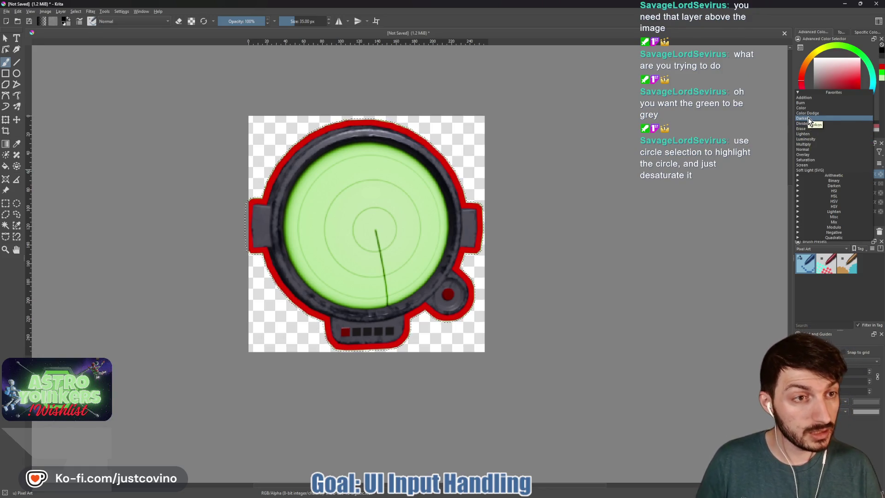
{"action": "left_click", "coordinate": [812, 160]}
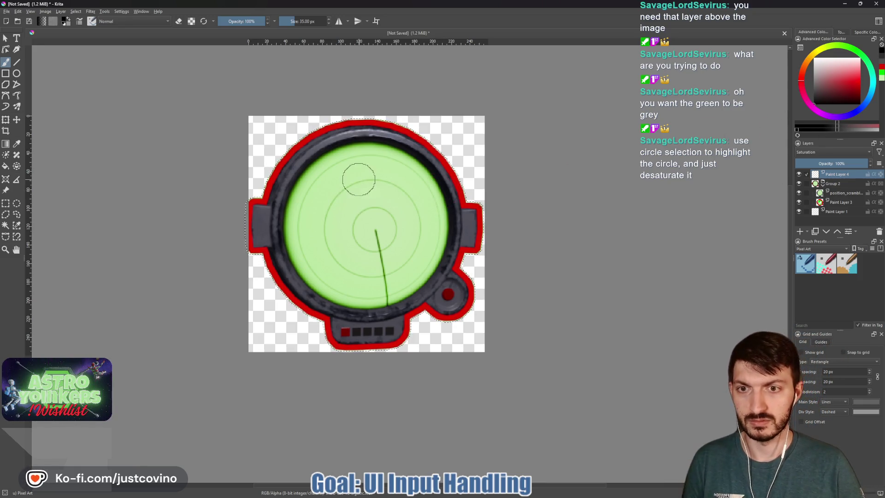
Step: Paint grey over the green circle to desaturate it, then delete the Saturation layer
{"action": "left_click_drag", "start_coordinate": [285, 214], "coordinate": [387, 200]}
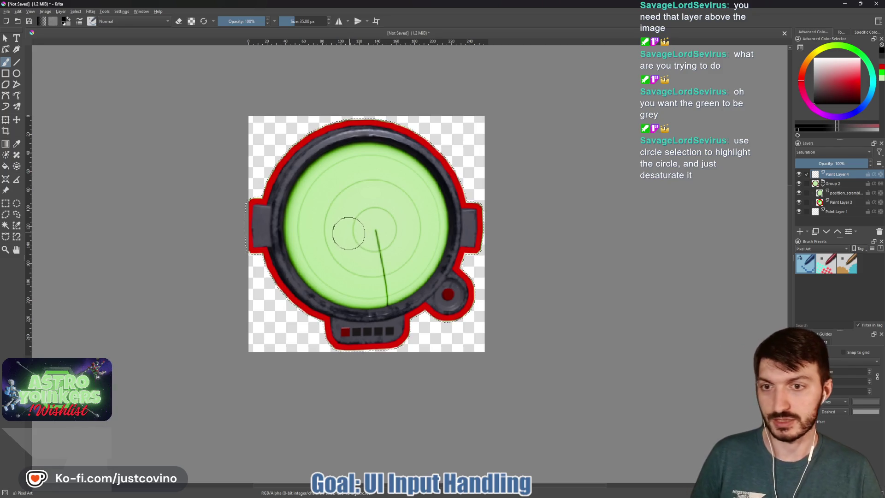
{"action": "key", "text": "shift+Delete"}
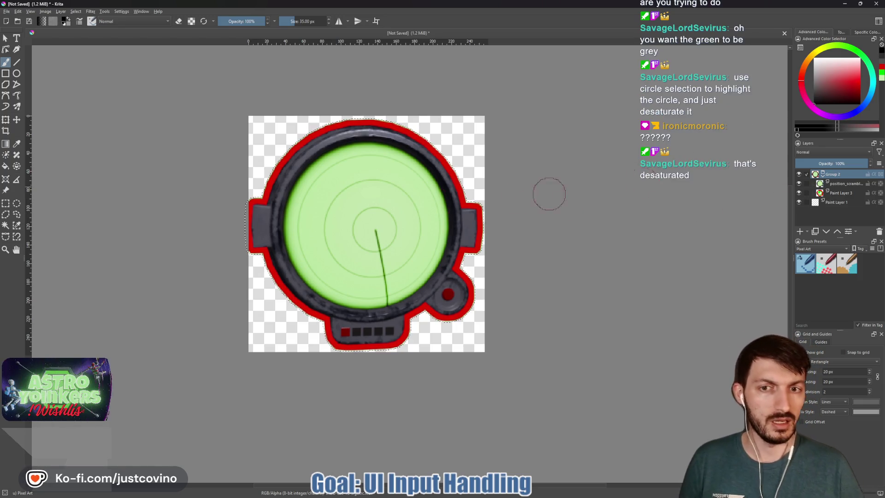
Step: Invert the selection and grow it via Select > Grow Selection
{"action": "left_click", "coordinate": [75, 11]}
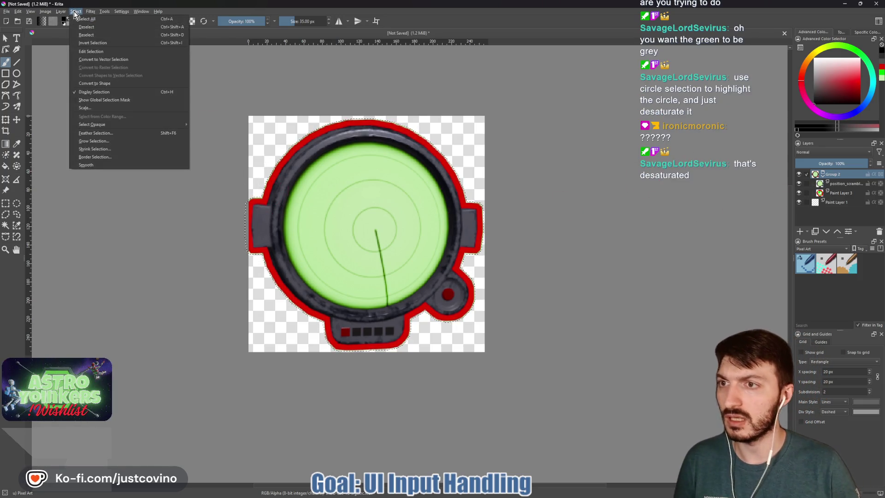
{"action": "left_click", "coordinate": [101, 42]}
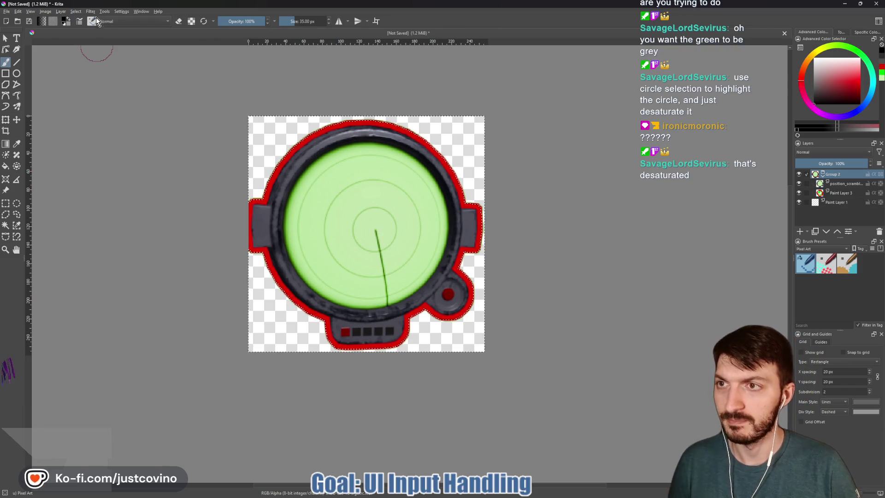
{"action": "left_click", "coordinate": [72, 12]}
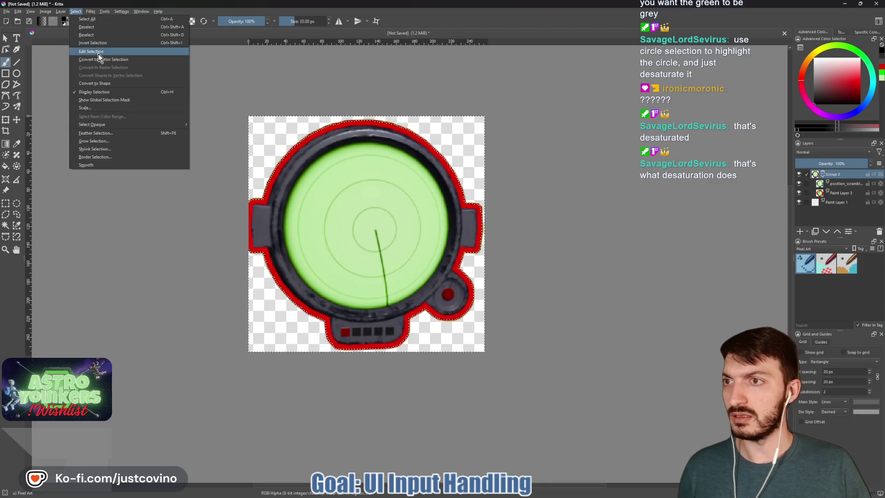
{"action": "left_click", "coordinate": [100, 141]}
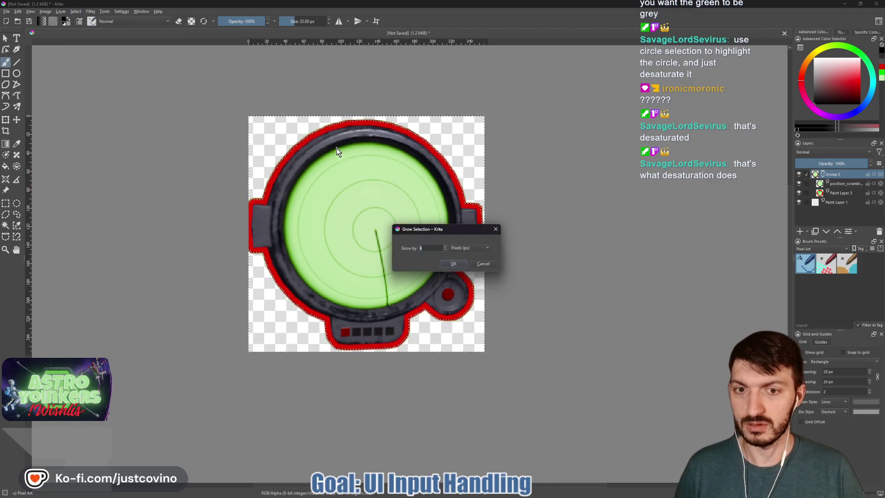
{"action": "left_click", "coordinate": [452, 263]}
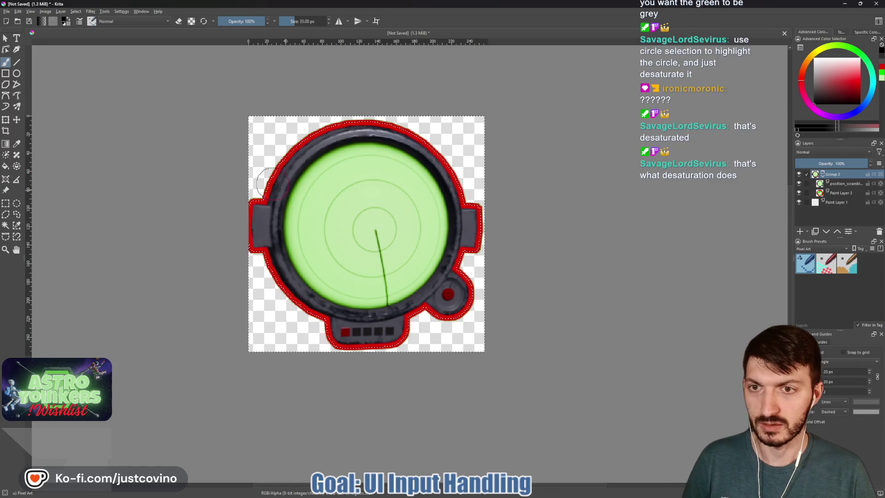
Step: Select the gauge's image layer and start a transform on it
{"action": "left_click", "coordinate": [46, 14]}
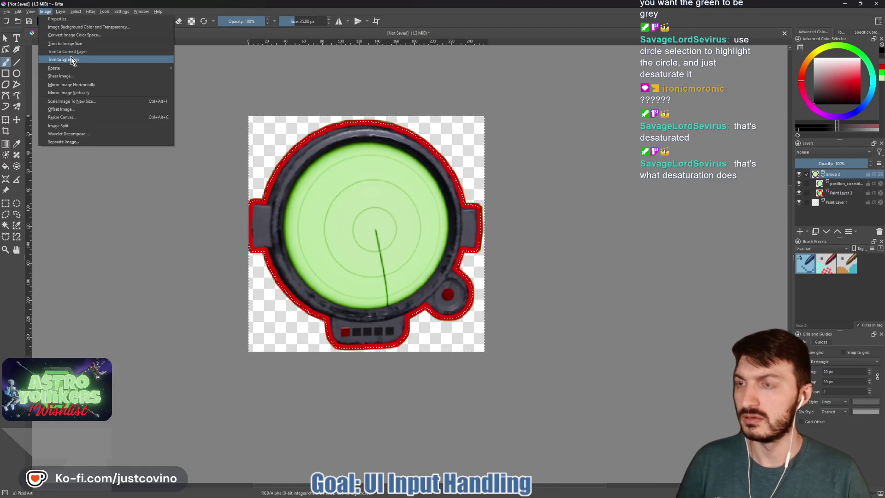
{"action": "left_click", "coordinate": [44, 12]}
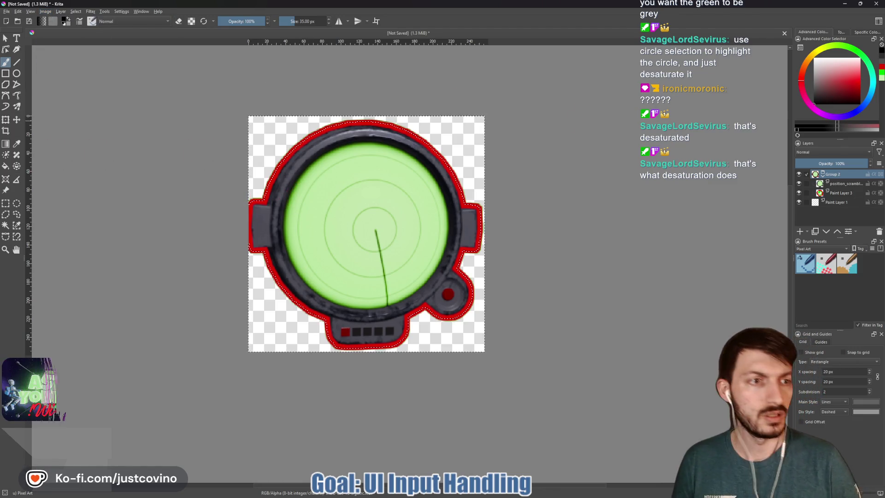
{"action": "left_click", "coordinate": [827, 183]}
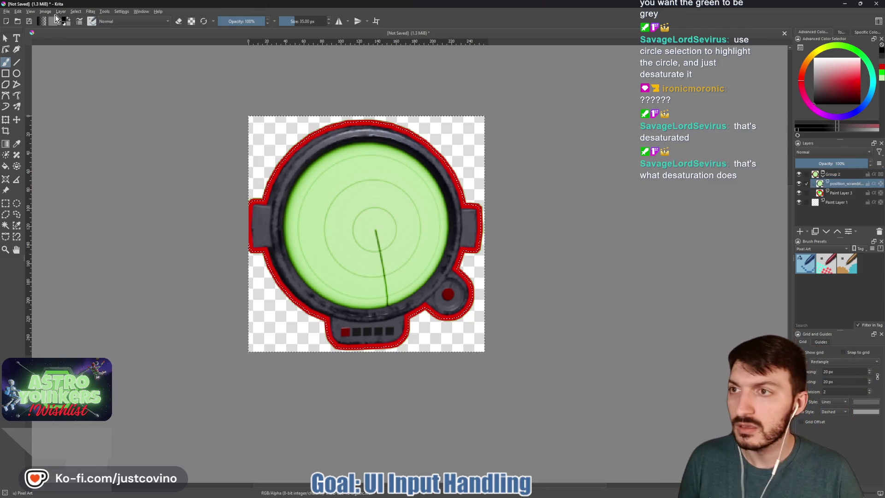
{"action": "left_click", "coordinate": [6, 120]}
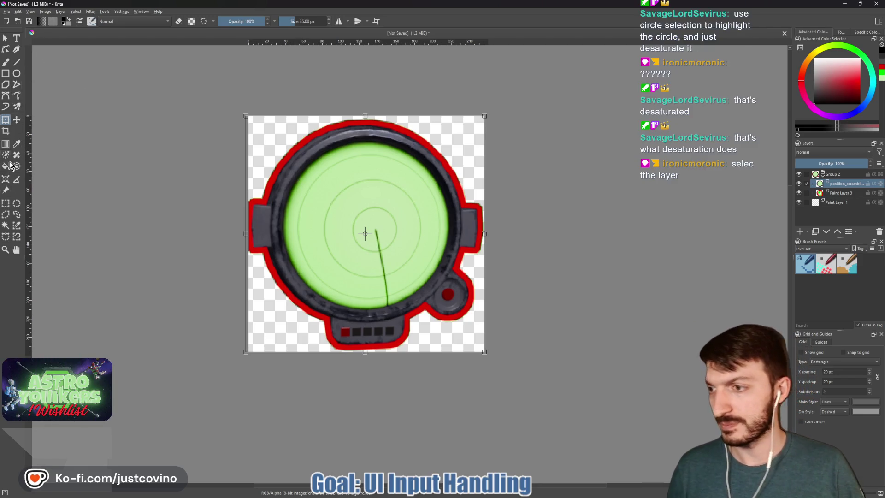
Step: Select the green circle, upper ring edge and left tab so the whole icon outline is selected
{"action": "left_click", "coordinate": [6, 224]}
{"action": "left_click", "coordinate": [347, 229]}
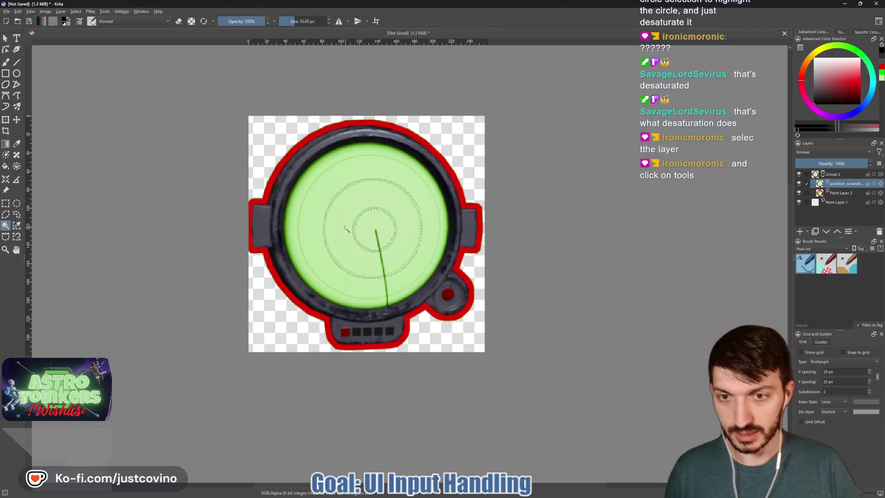
{"action": "left_click", "coordinate": [279, 198]}
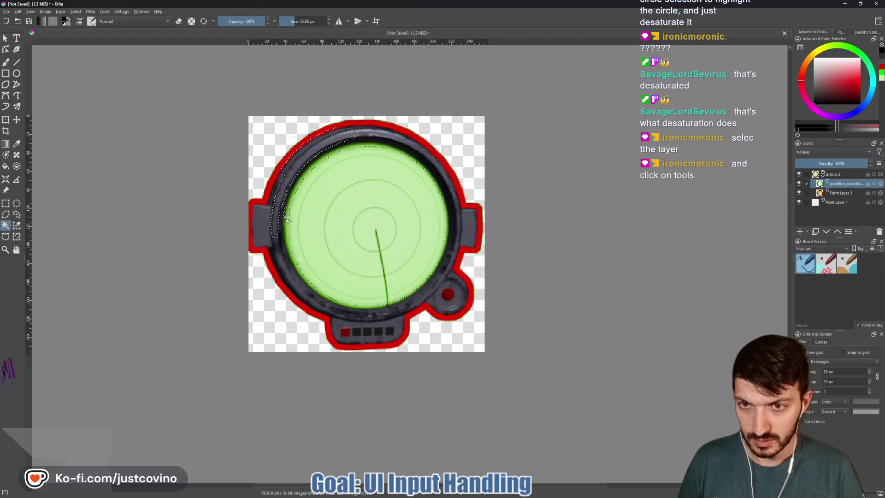
{"action": "left_click", "coordinate": [261, 230]}
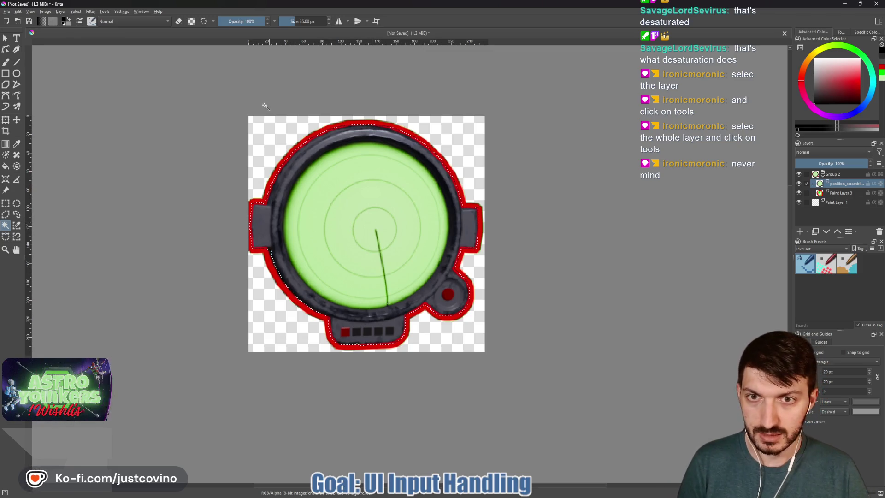
{"action": "right_click", "coordinate": [355, 210]}
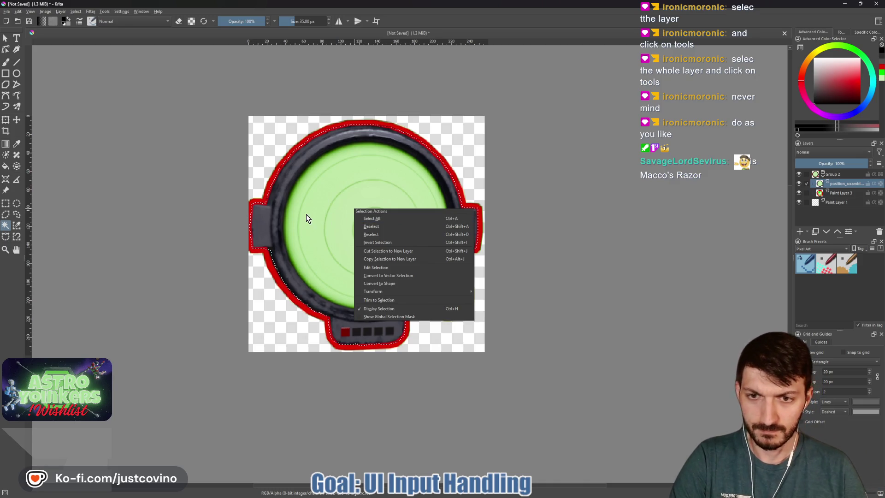
Step: Browse the Tools and Select menus, then bring up the Filter menu for the selection
{"action": "left_click", "coordinate": [106, 10]}
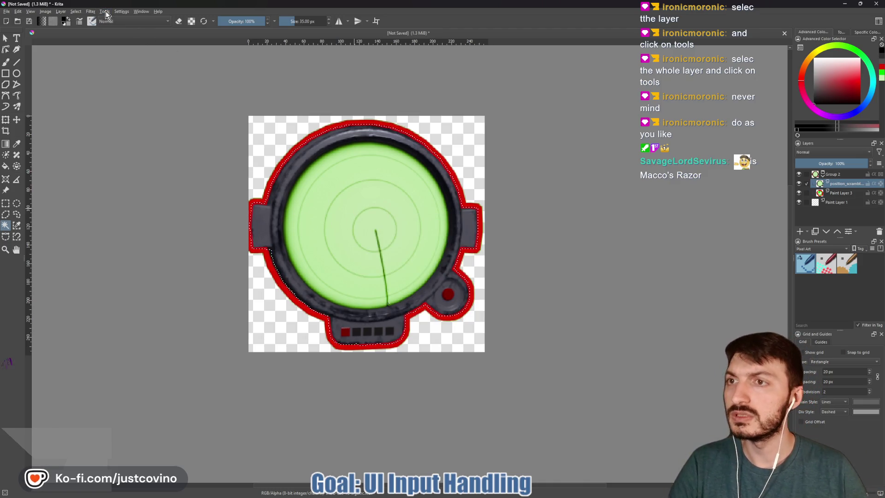
{"action": "left_click", "coordinate": [95, 12]}
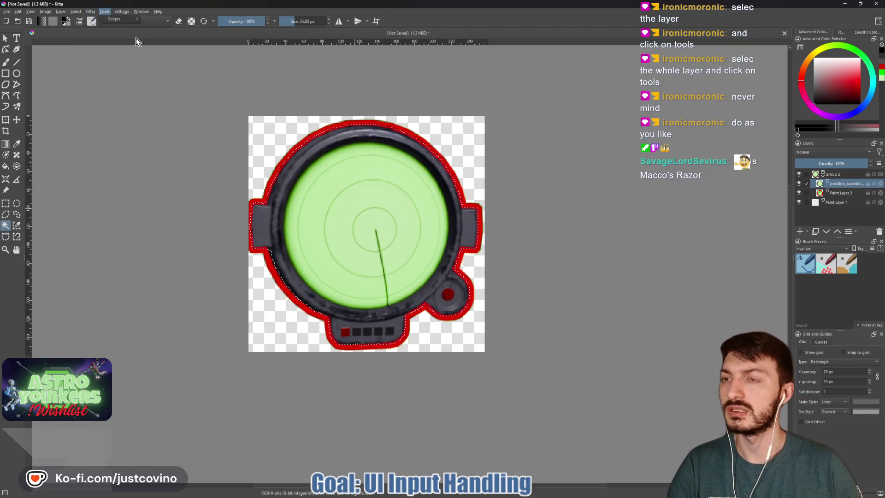
{"action": "left_click", "coordinate": [78, 11]}
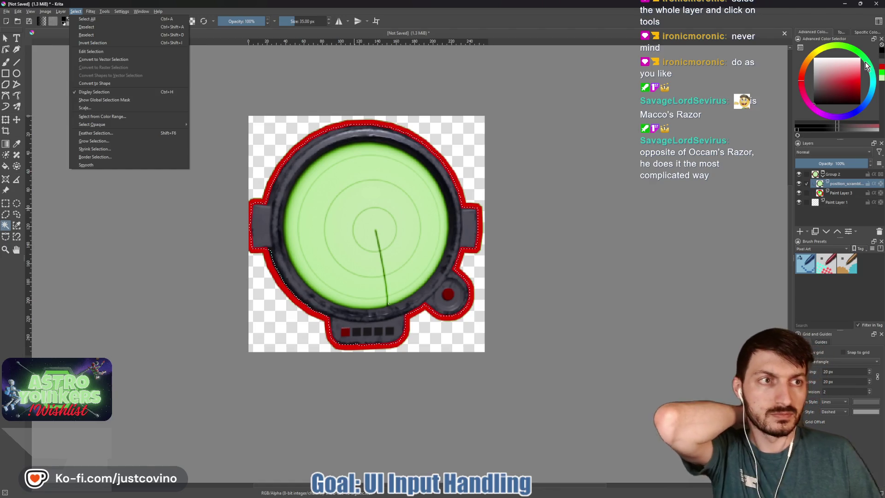
{"action": "left_click", "coordinate": [293, 67]}
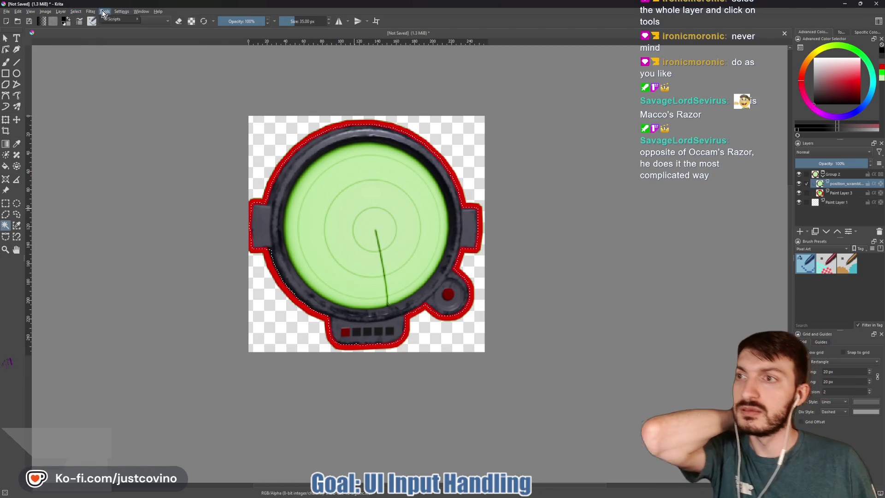
{"action": "left_click", "coordinate": [90, 12]}
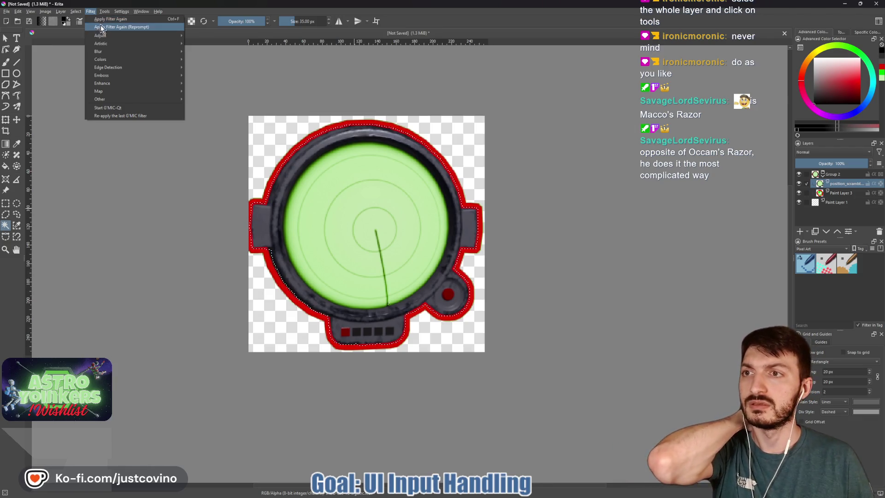
{"action": "mouse_move", "coordinate": [104, 35]}
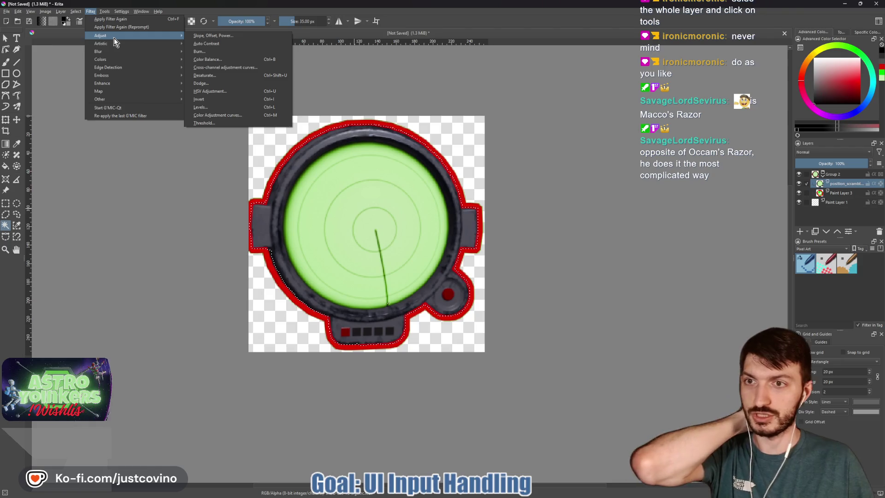
Step: Preview Desaturate's Min, Average, Luminosity and Lightness methods, then cancel to keep the green colours
{"action": "left_click", "coordinate": [209, 77]}
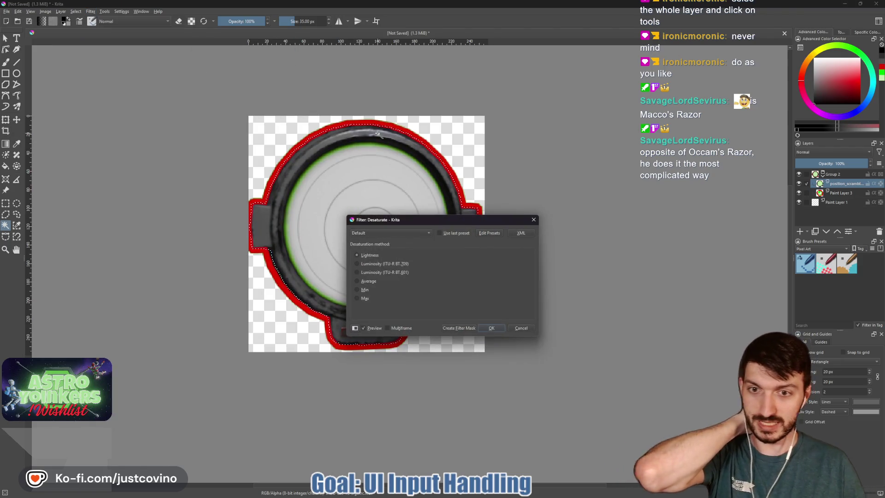
{"action": "left_click", "coordinate": [357, 298]}
{"action": "left_click", "coordinate": [357, 289]}
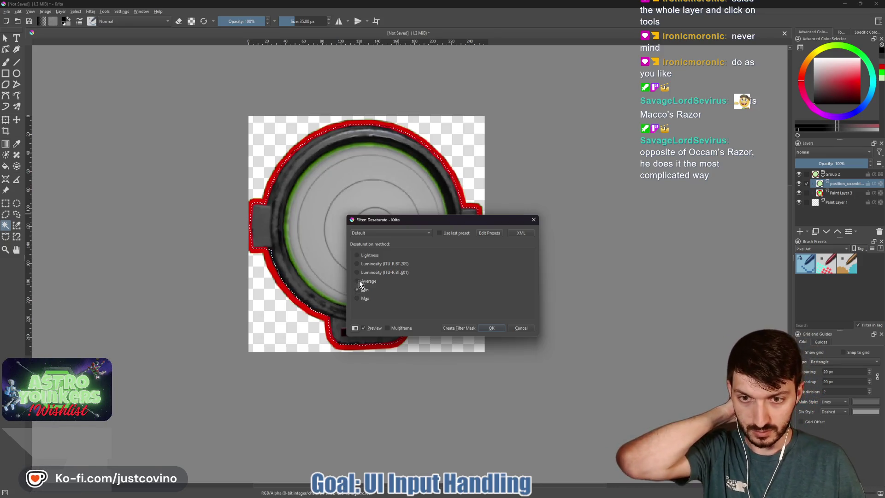
{"action": "left_click", "coordinate": [358, 281]}
{"action": "left_click", "coordinate": [357, 272]}
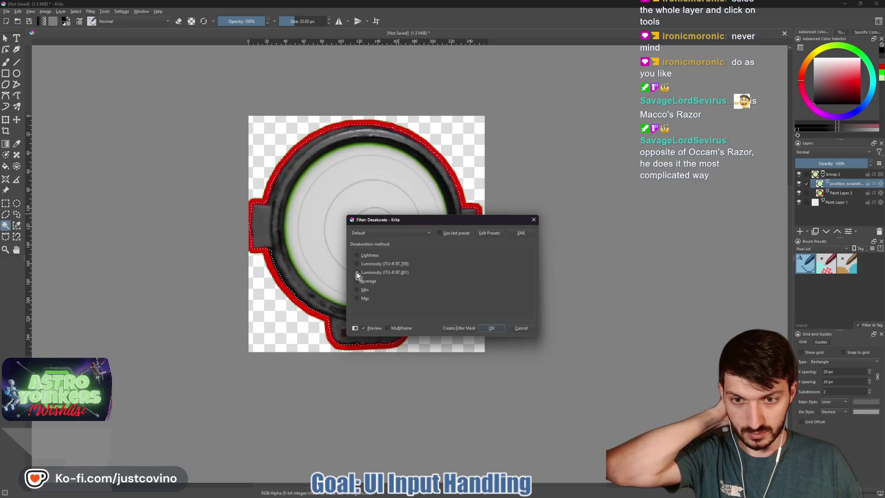
{"action": "left_click", "coordinate": [356, 256]}
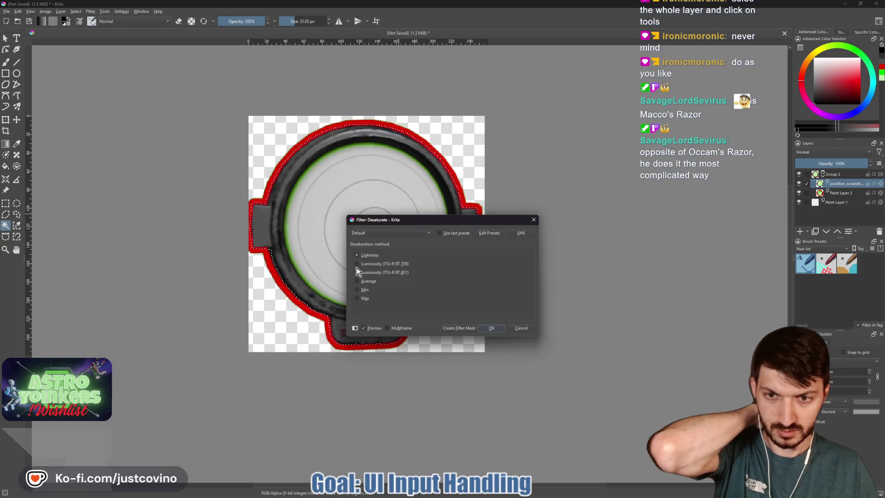
{"action": "left_click", "coordinate": [356, 289]}
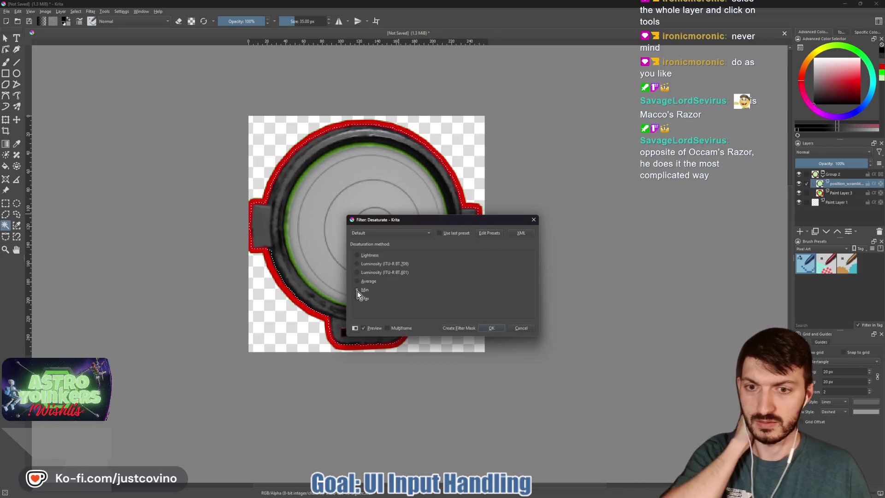
{"action": "left_click", "coordinate": [520, 327]}
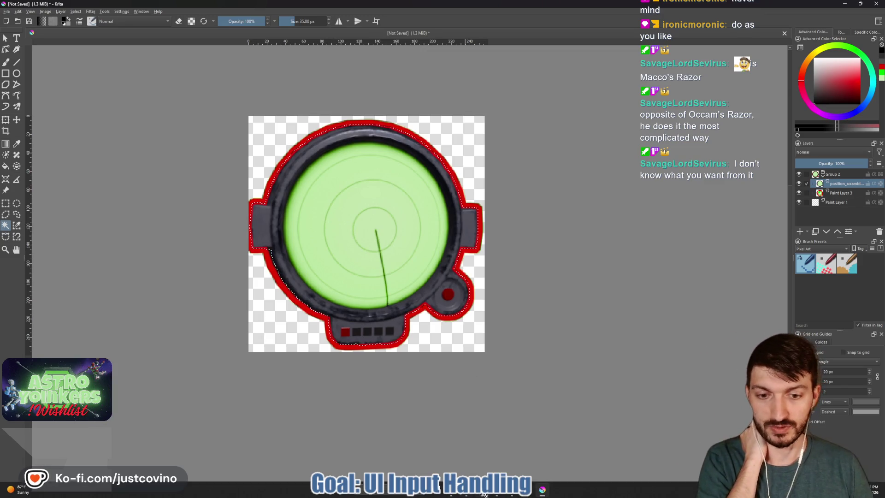
Step: In Godot, select the MeteorShowerSwitch Icon node and reveal its Modulate colour under Visibility
{"action": "left_click", "coordinate": [517, 490]}
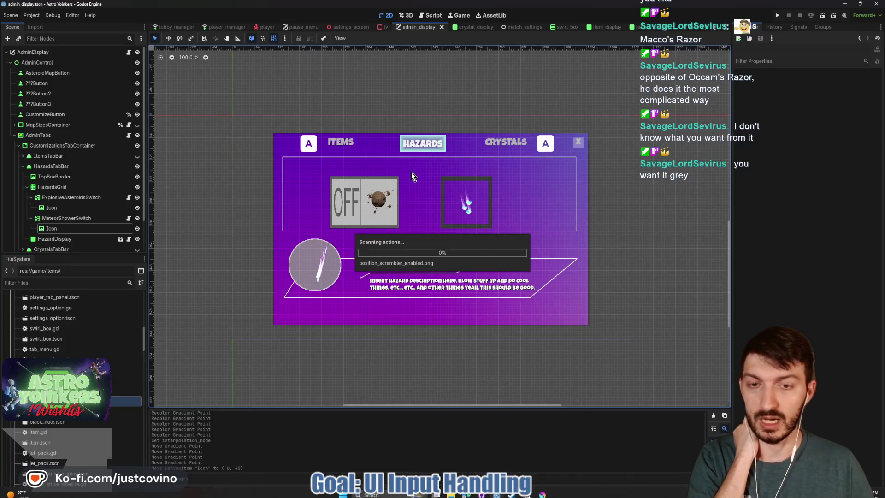
{"action": "left_click", "coordinate": [55, 229]}
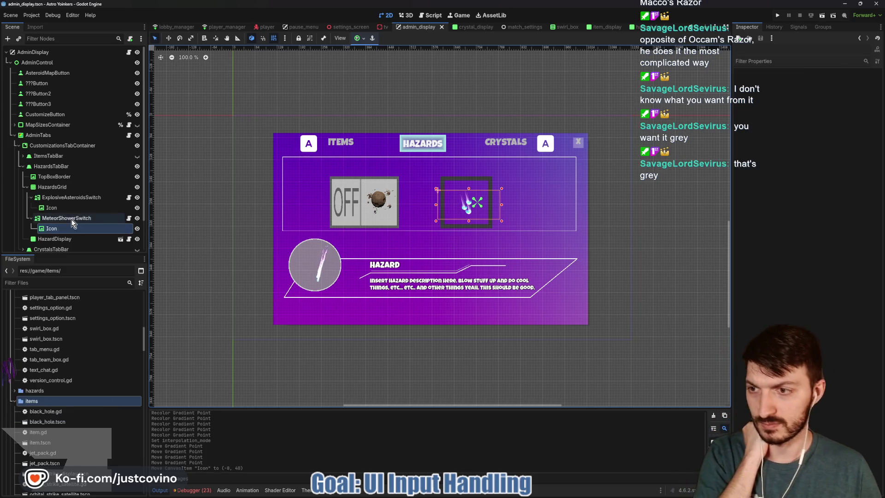
{"action": "left_click", "coordinate": [79, 229]}
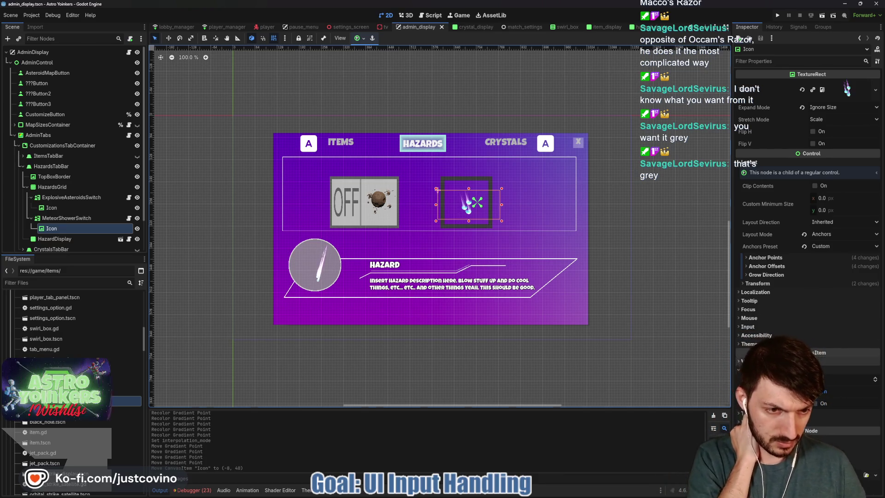
{"action": "left_click", "coordinate": [833, 361]}
{"action": "left_click", "coordinate": [832, 383]}
Step: Try darkening and tinting the modulate, then restore it to opaque white ffffff and return to Krita
{"action": "mouse_move", "coordinate": [849, 307]}
{"action": "left_mouse_down"}
{"action": "mouse_move", "coordinate": [805, 309]}
{"action": "mouse_move", "coordinate": [810, 329]}
{"action": "mouse_move", "coordinate": [833, 332]}
{"action": "mouse_move", "coordinate": [813, 312]}
{"action": "left_mouse_up"}
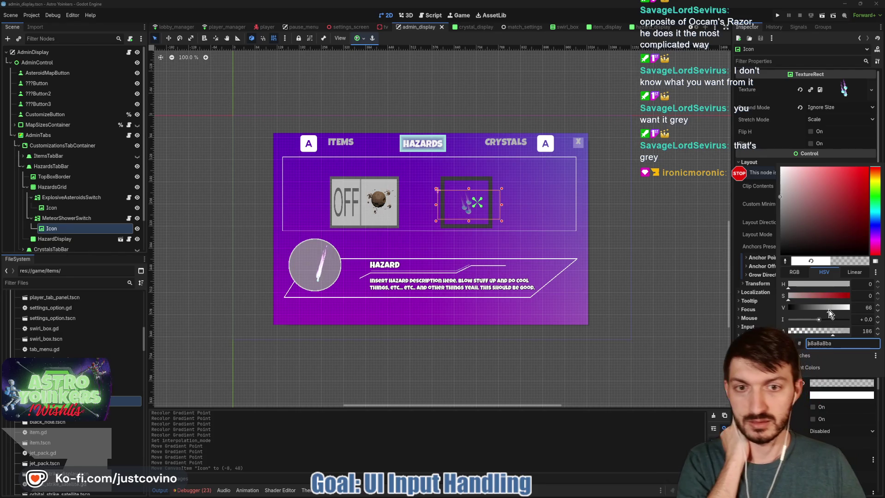
{"action": "left_click_drag", "start_coordinate": [814, 312], "coordinate": [853, 314]}
{"action": "mouse_move", "coordinate": [792, 295]}
{"action": "left_mouse_down"}
{"action": "mouse_move", "coordinate": [811, 298]}
{"action": "mouse_move", "coordinate": [791, 299]}
{"action": "left_mouse_up"}
{"action": "left_click", "coordinate": [828, 331]}
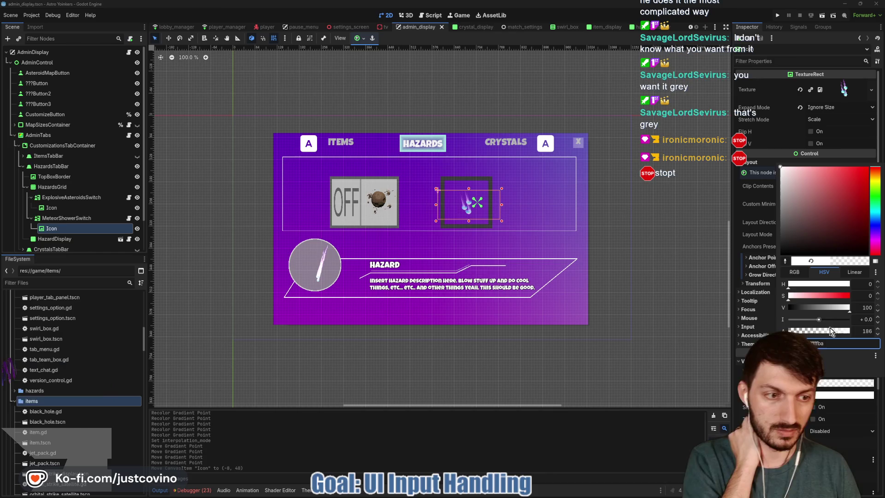
{"action": "left_click_drag", "start_coordinate": [813, 331], "coordinate": [856, 331]}
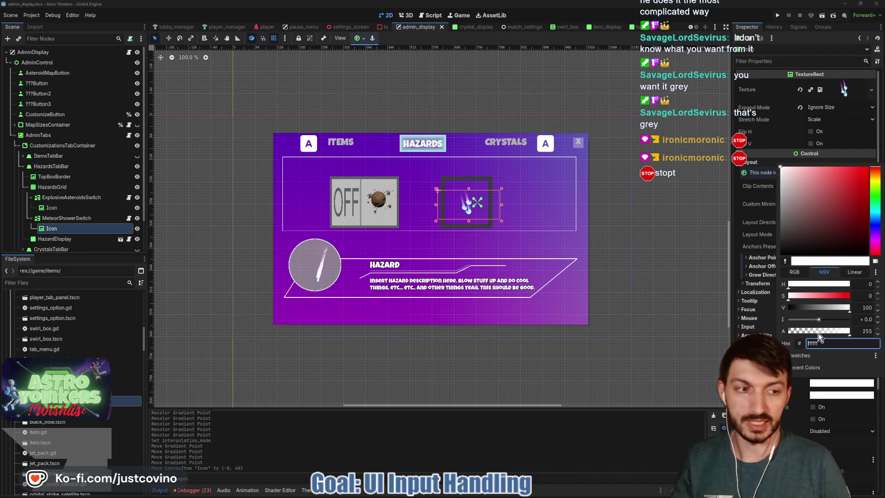
{"action": "left_click", "coordinate": [691, 349]}
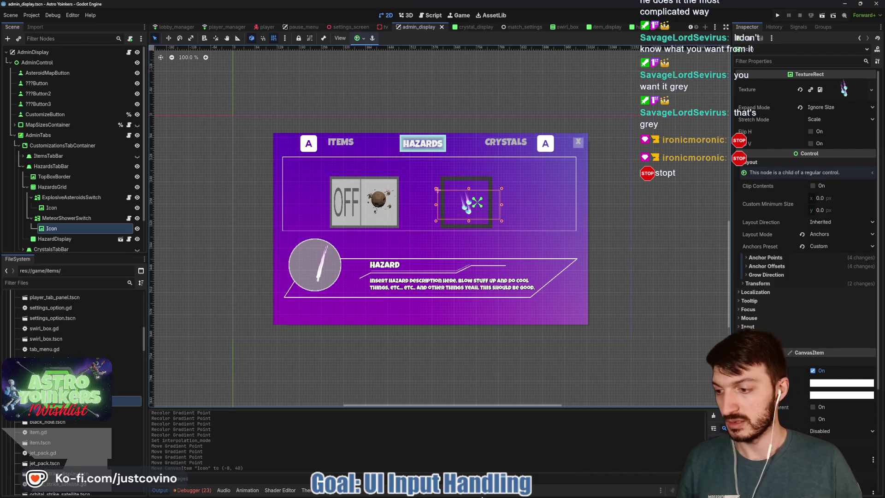
{"action": "mouse_move", "coordinate": [482, 496]}
{"action": "left_click", "coordinate": [536, 465]}
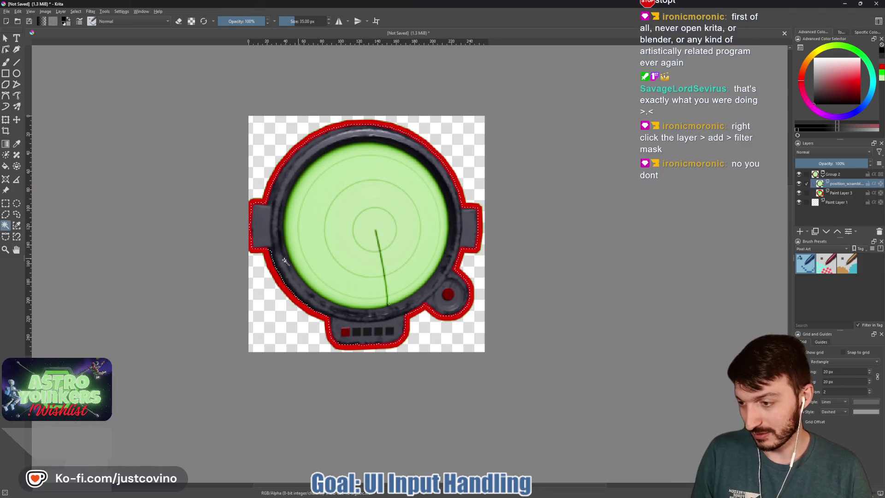
Step: Bring up the icon layer's context menu with its mask options
{"action": "right_click", "coordinate": [835, 183]}
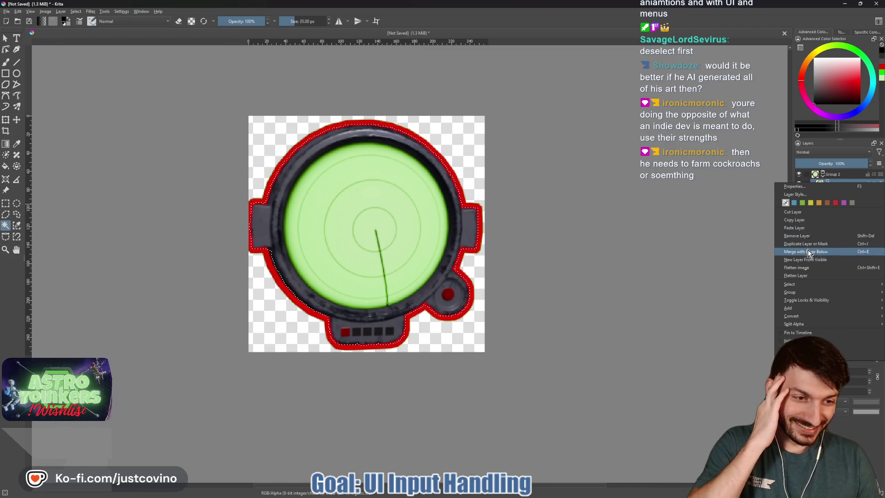
{"action": "mouse_move", "coordinate": [789, 308]}
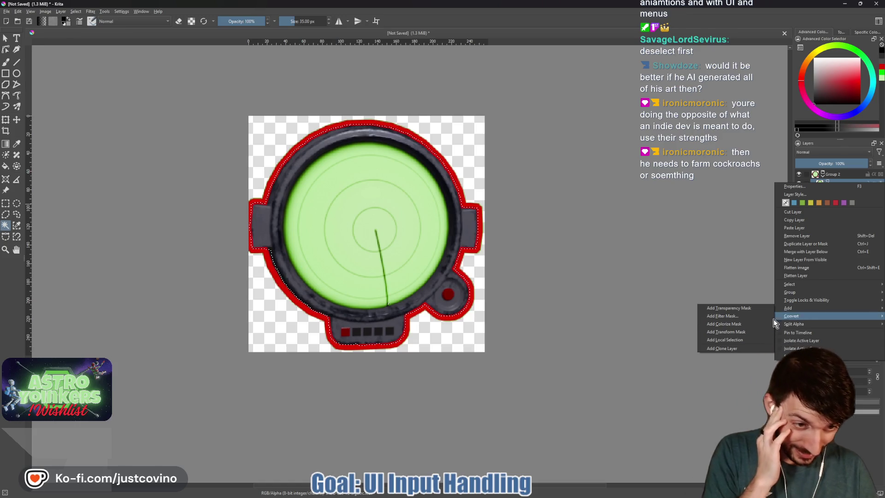
Step: Add a filter mask to the icon layer using the Desaturate adjustment filter
{"action": "left_click", "coordinate": [742, 316]}
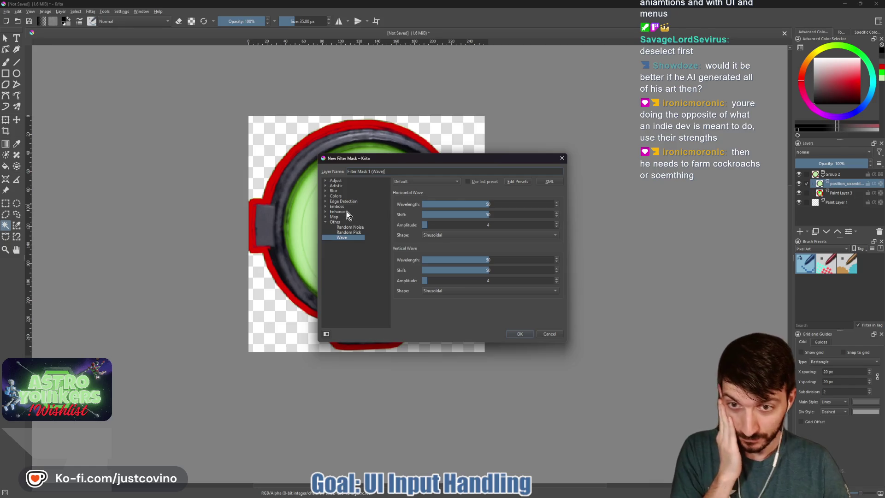
{"action": "left_click", "coordinate": [325, 187]}
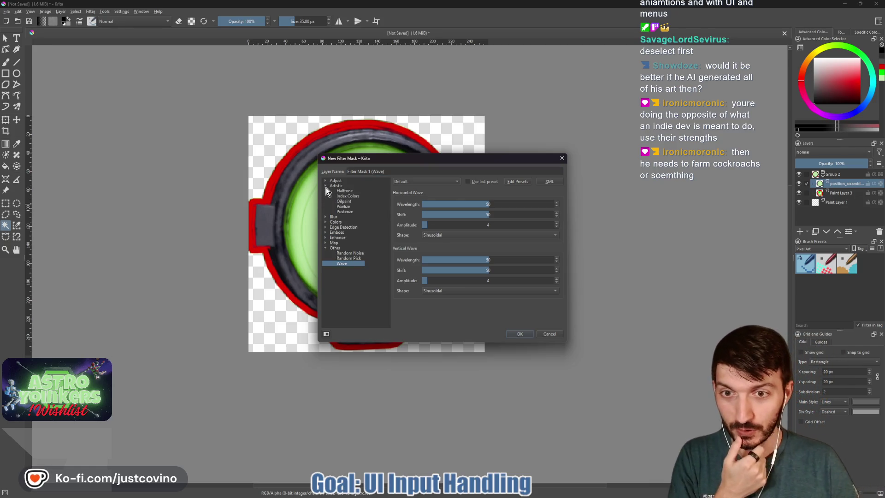
{"action": "left_click", "coordinate": [325, 186]}
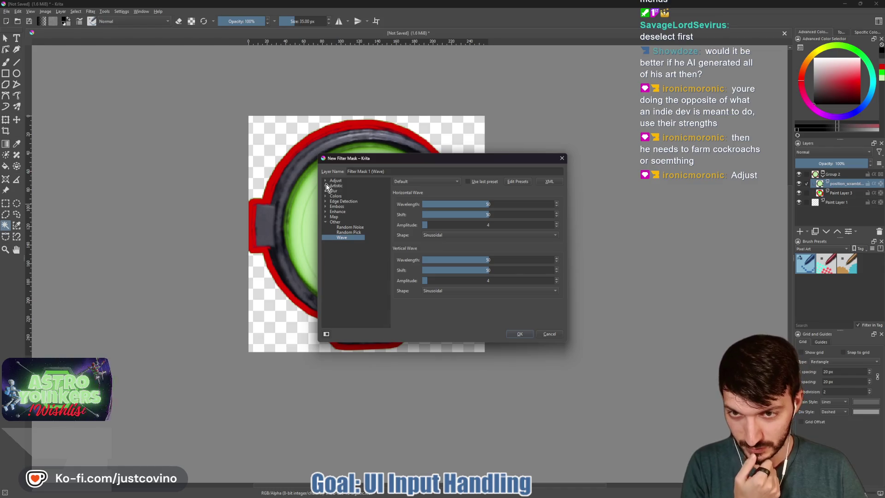
{"action": "left_click", "coordinate": [326, 181]}
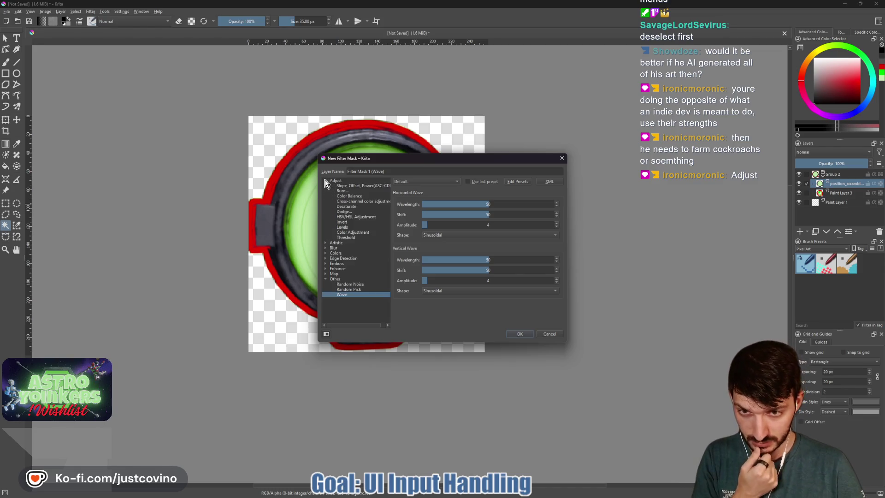
{"action": "left_click", "coordinate": [346, 205]}
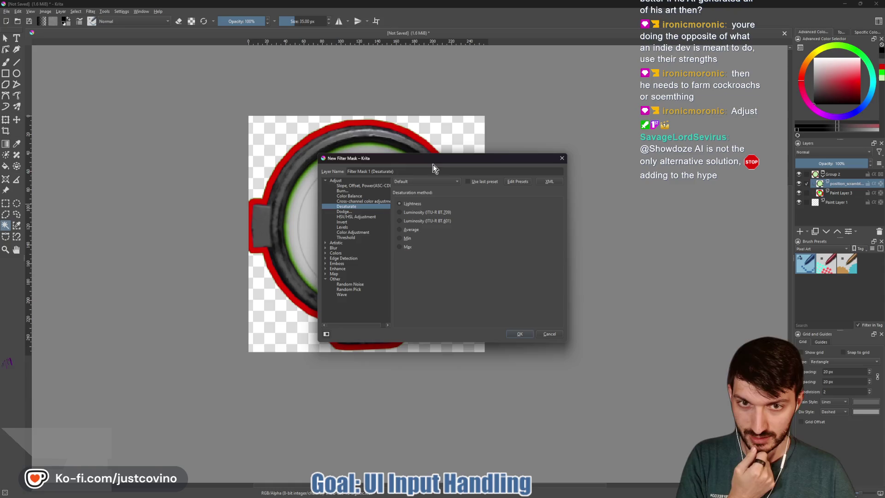
{"action": "left_click_drag", "start_coordinate": [433, 163], "coordinate": [630, 126]}
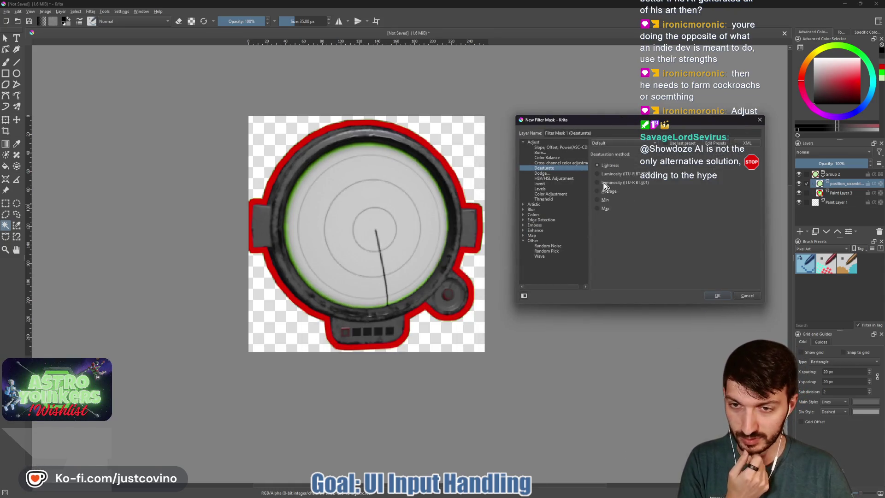
Step: Preview the Min and Average methods, then set the mask's desaturation to Lightness
{"action": "left_click", "coordinate": [597, 208]}
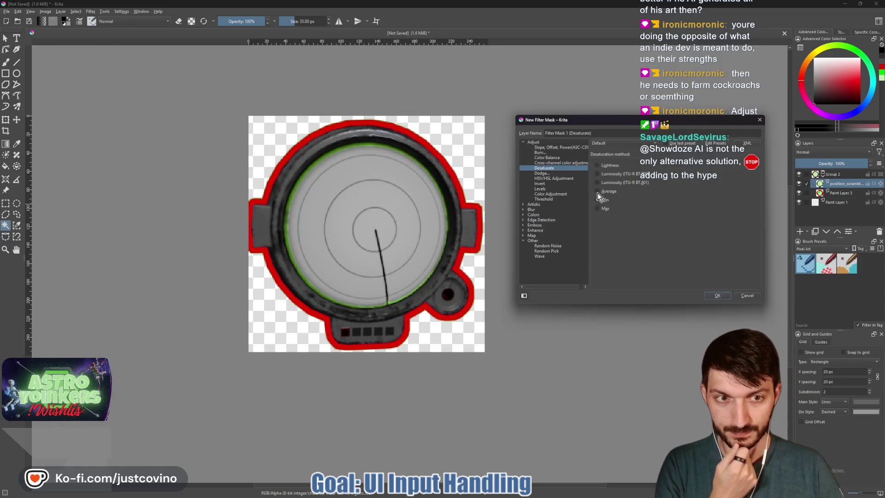
{"action": "left_click", "coordinate": [597, 192]}
{"action": "left_click", "coordinate": [598, 201]}
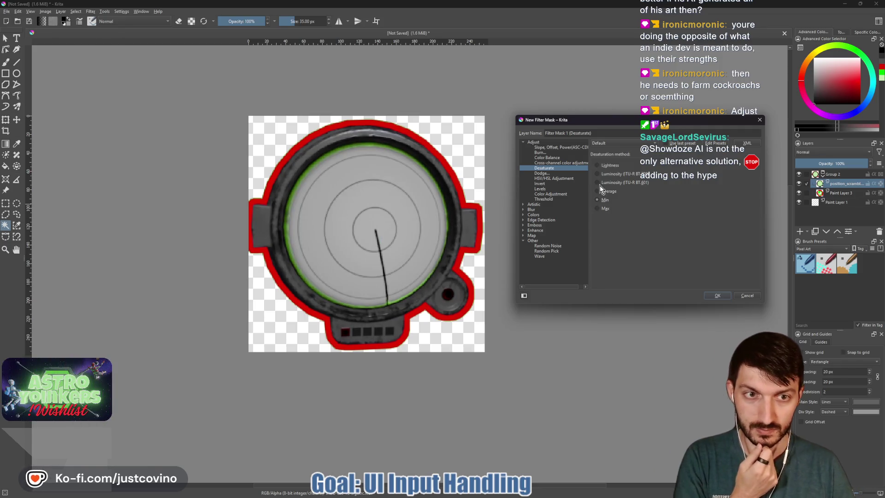
{"action": "left_click", "coordinate": [619, 165]}
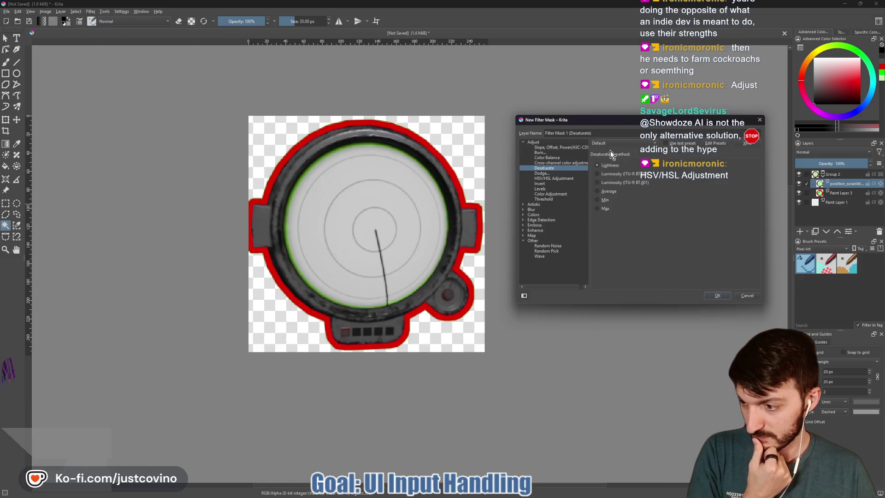
Step: Switch the mask's filter to HSV/HSL Adjustment and pull Lightness down to darken the gauge
{"action": "left_click", "coordinate": [543, 178]}
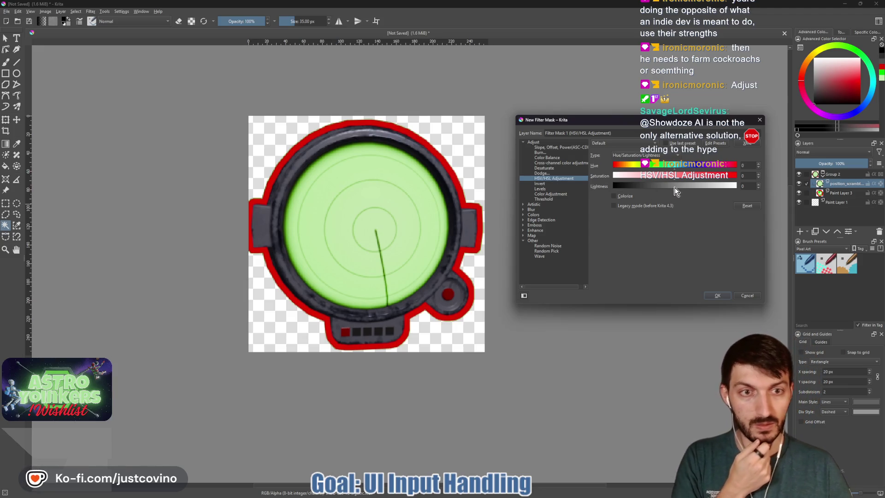
{"action": "left_click_drag", "start_coordinate": [676, 186], "coordinate": [620, 189]}
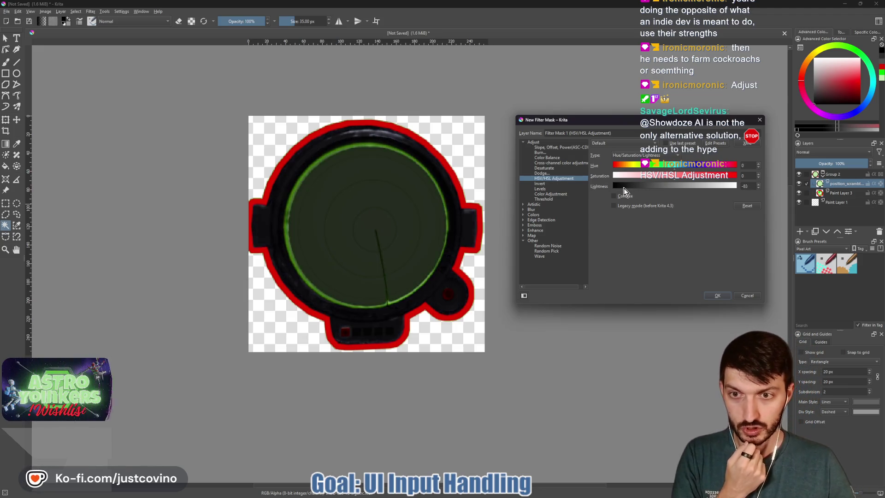
{"action": "mouse_move", "coordinate": [620, 189]}
{"action": "left_mouse_down"}
{"action": "mouse_move", "coordinate": [642, 197]}
{"action": "mouse_move", "coordinate": [603, 190]}
{"action": "mouse_move", "coordinate": [618, 199]}
{"action": "left_mouse_up"}
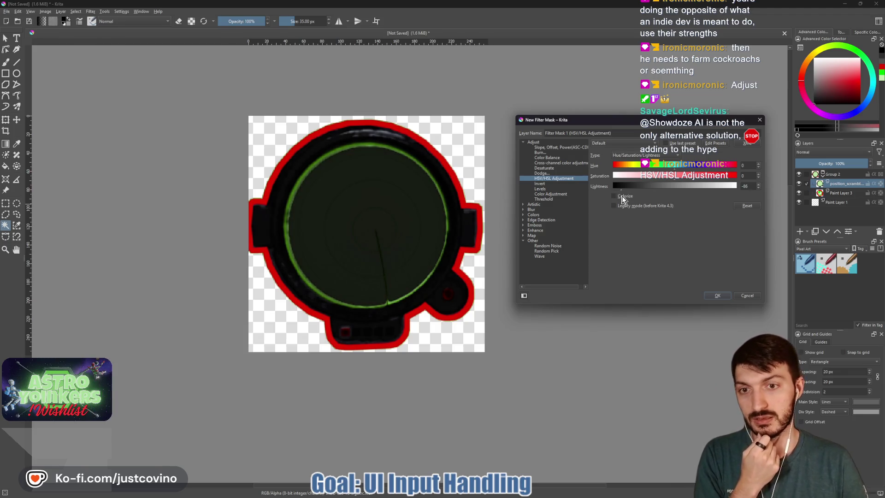
{"action": "left_click_drag", "start_coordinate": [625, 201], "coordinate": [624, 200]}
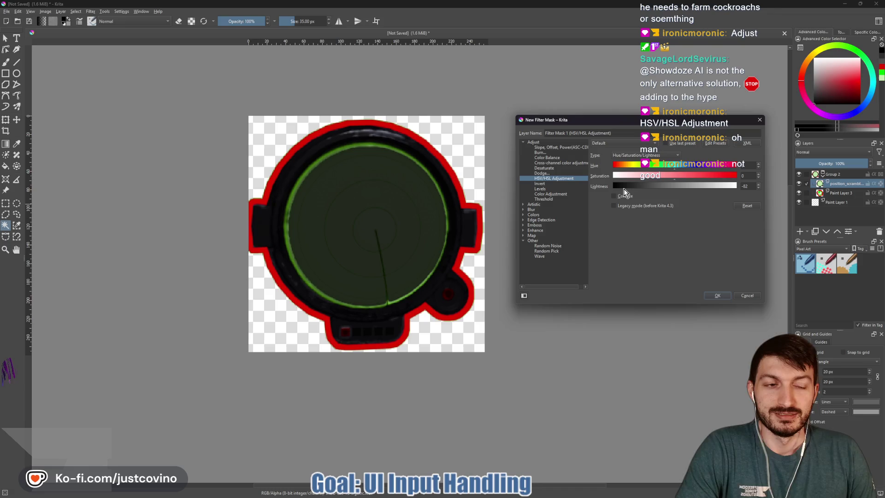
Step: Drop Saturation to -100, darken slightly more, and confirm the filter mask
{"action": "mouse_move", "coordinate": [672, 174]}
{"action": "left_mouse_down"}
{"action": "mouse_move", "coordinate": [606, 179]}
{"action": "mouse_move", "coordinate": [665, 191]}
{"action": "mouse_move", "coordinate": [640, 199]}
{"action": "left_mouse_up"}
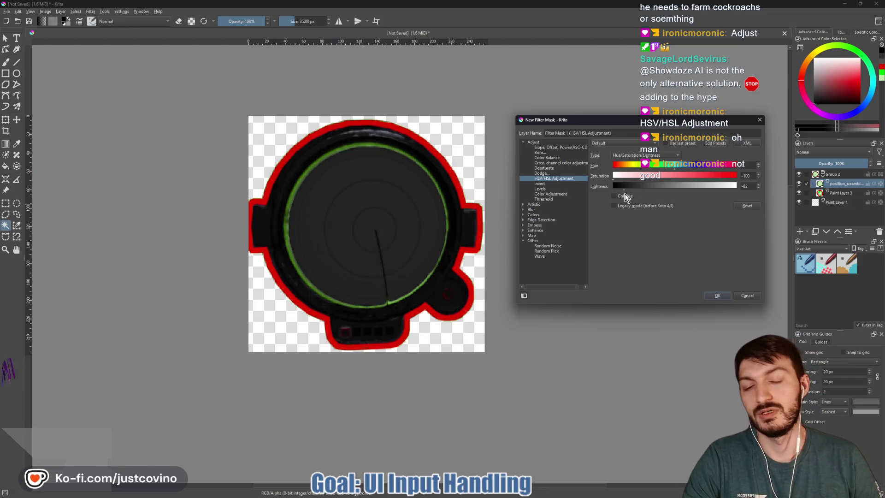
{"action": "left_click_drag", "start_coordinate": [642, 200], "coordinate": [638, 200]}
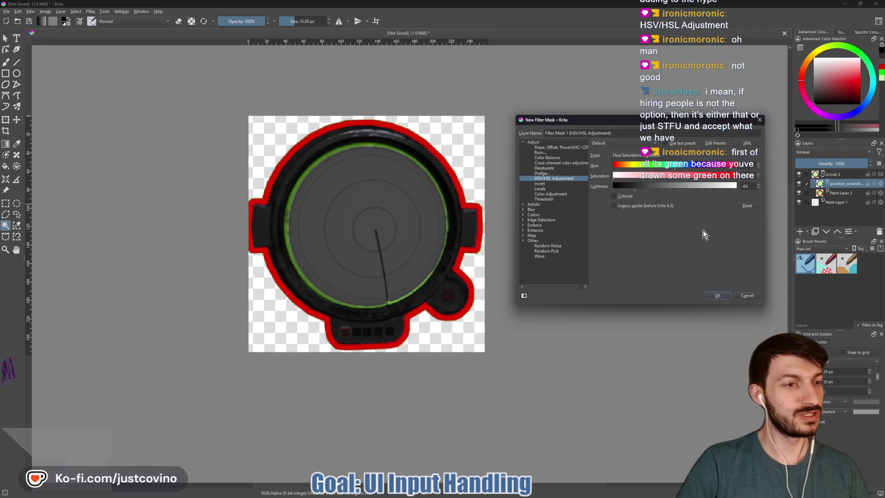
{"action": "left_click", "coordinate": [715, 296]}
Step: Activate Paint Layer 3 with the filter mask and gauge group hidden, ready for freehand painting
{"action": "left_click", "coordinate": [835, 203]}
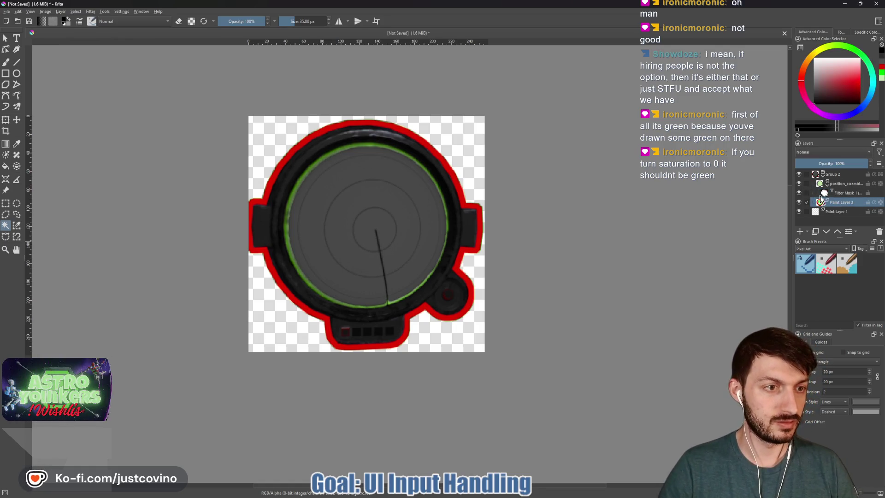
{"action": "left_click", "coordinate": [800, 193]}
{"action": "left_click", "coordinate": [799, 176]}
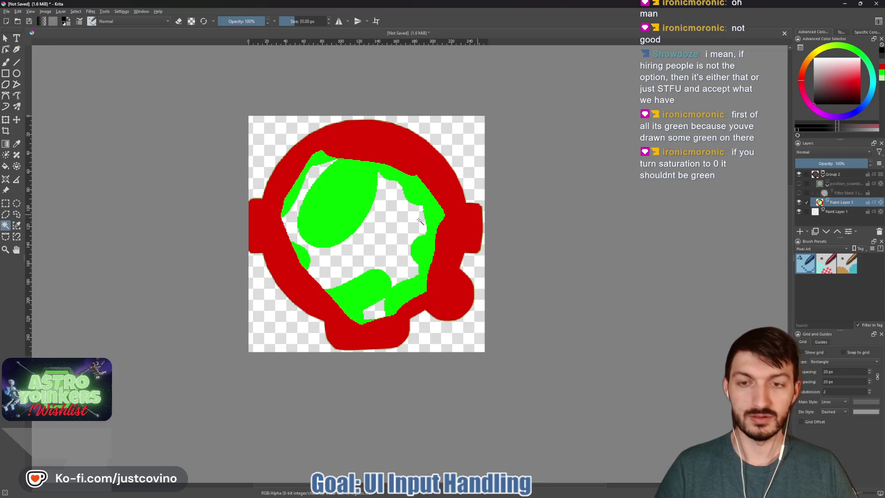
{"action": "key", "text": "b"}
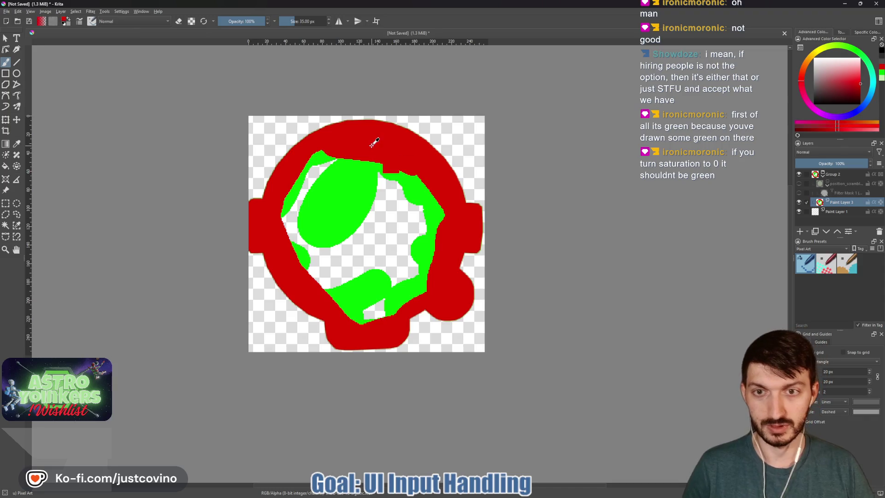
Step: Paint the green areas and the hole solid red, then show the gauge and mask again
{"action": "left_click_drag", "start_coordinate": [344, 170], "coordinate": [379, 207]}
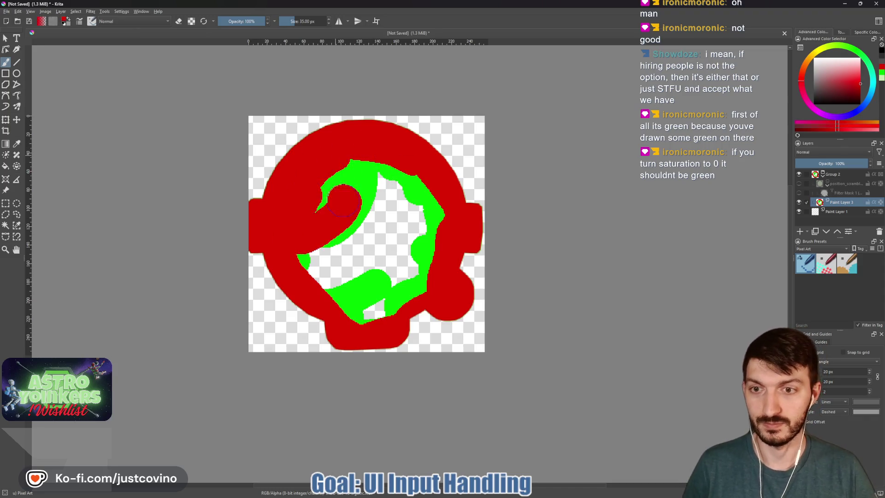
{"action": "left_click_drag", "start_coordinate": [293, 262], "coordinate": [360, 277]}
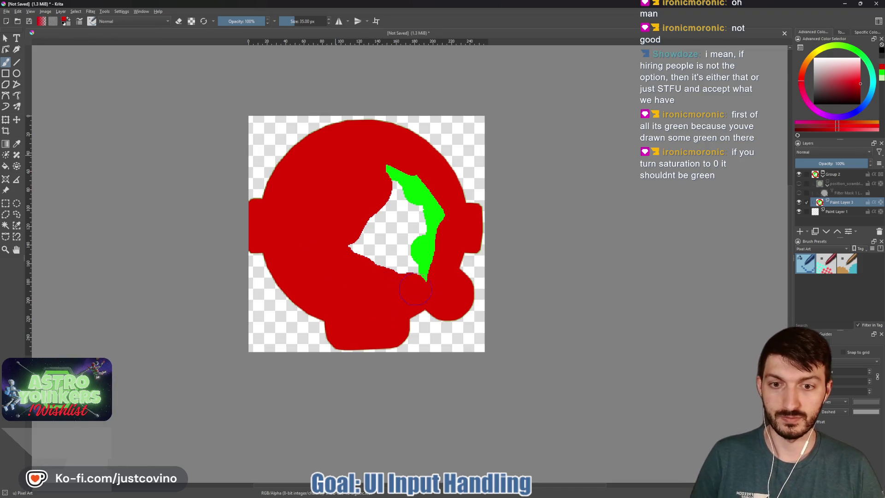
{"action": "left_click_drag", "start_coordinate": [400, 247], "coordinate": [339, 256]}
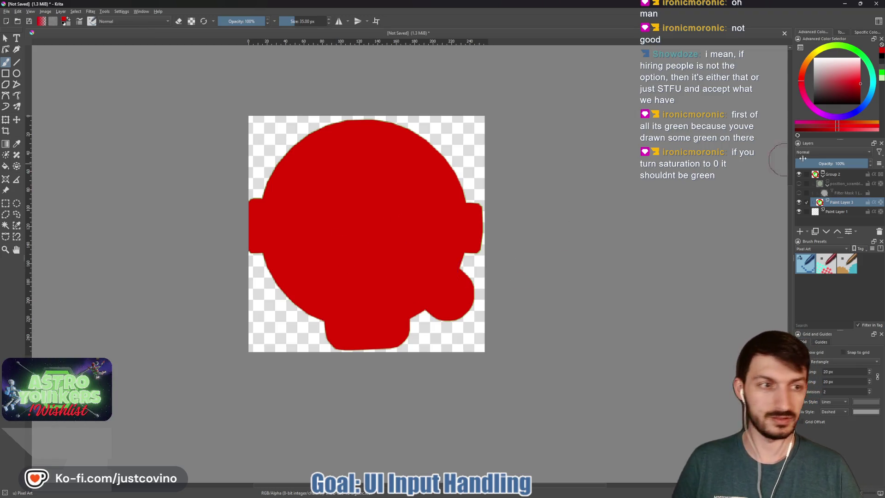
{"action": "left_click", "coordinate": [799, 183]}
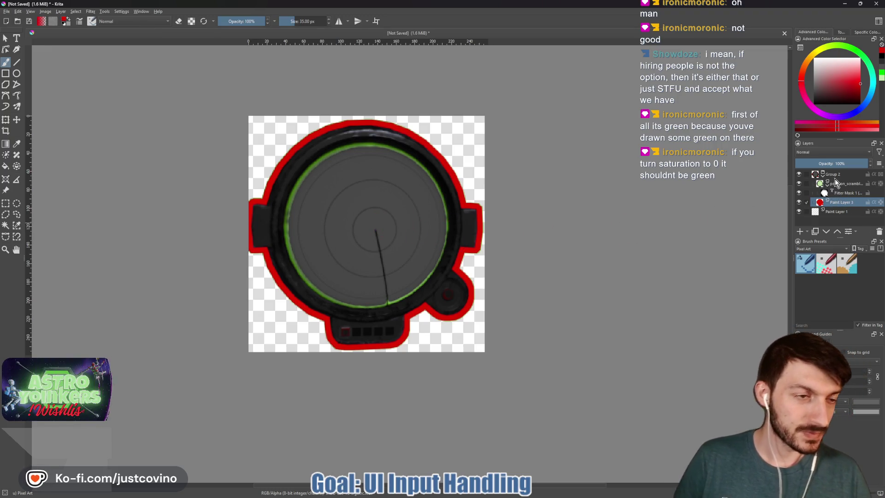
Step: Re-show the gauge group, activate the filter mask and try near-black, grey and black colours
{"action": "left_click", "coordinate": [799, 174]}
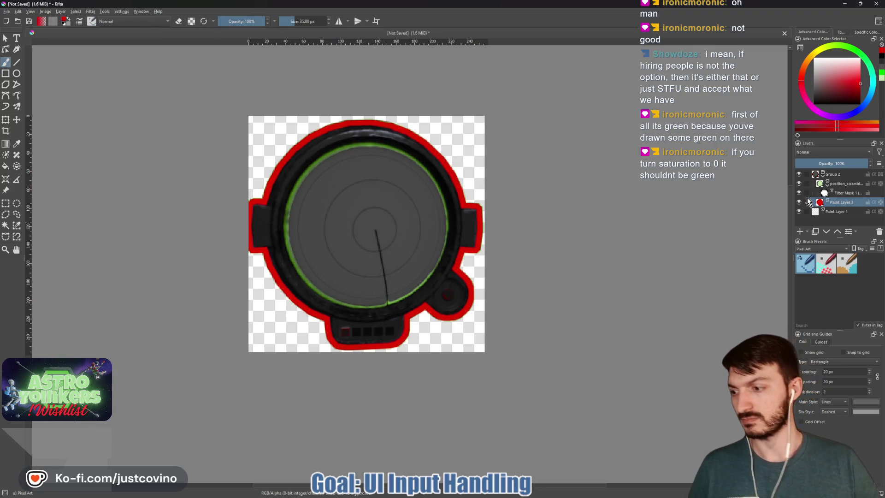
{"action": "mouse_move", "coordinate": [842, 202]}
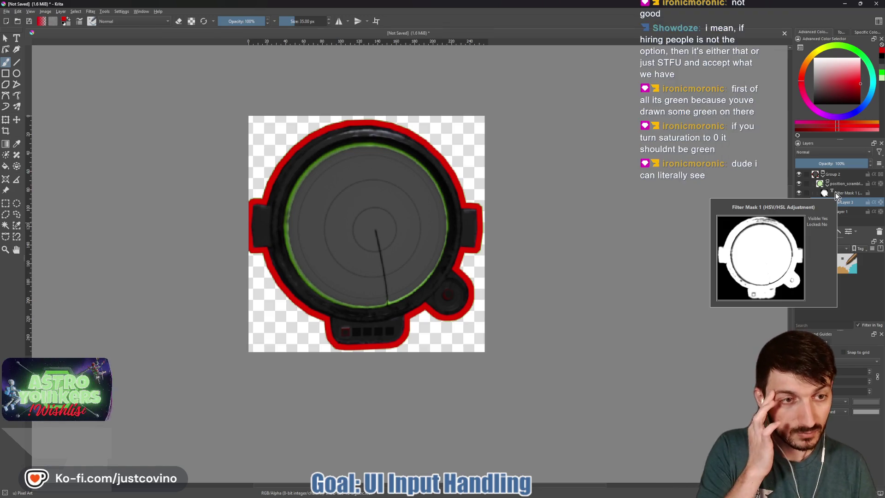
{"action": "left_click", "coordinate": [837, 194]}
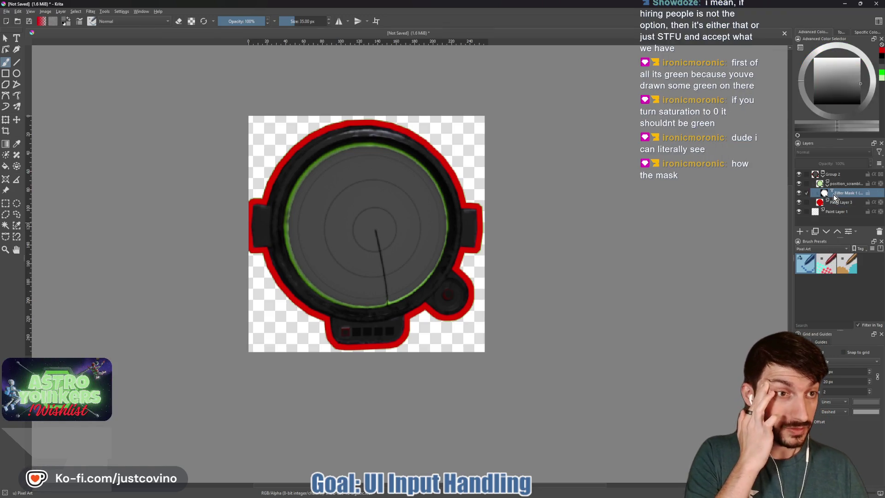
{"action": "left_click_drag", "start_coordinate": [863, 90], "coordinate": [852, 103]}
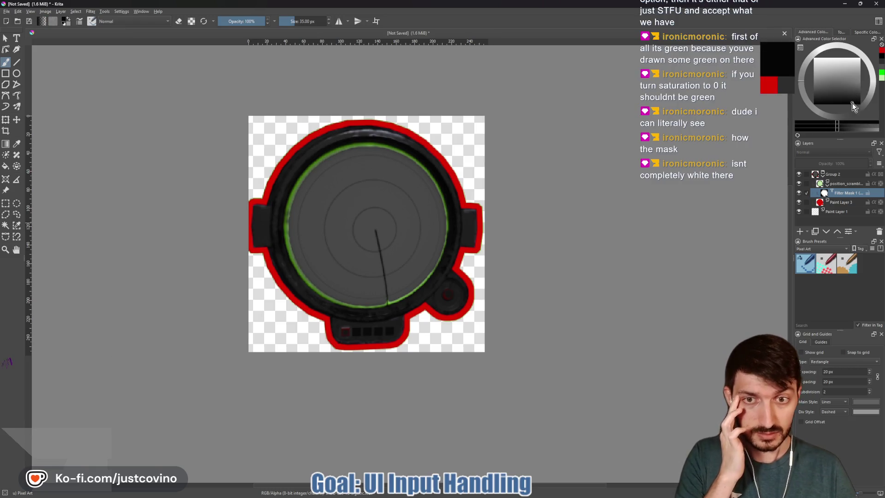
{"action": "left_click", "coordinate": [838, 70]}
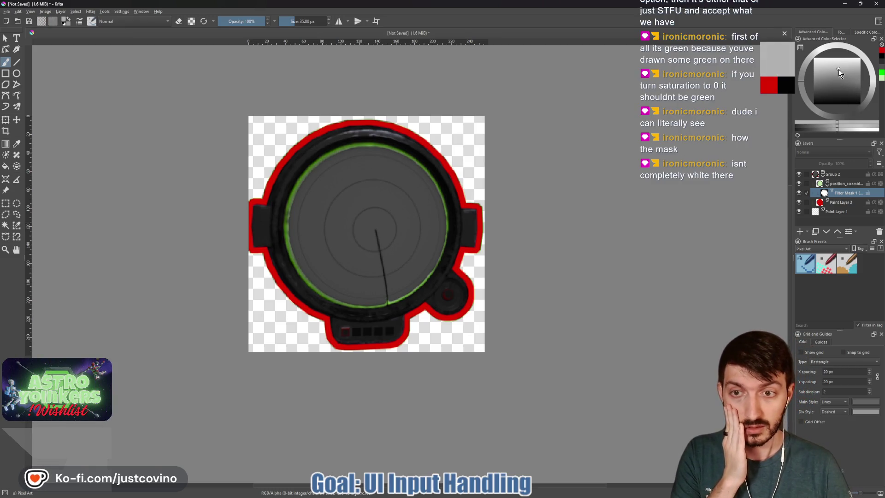
{"action": "left_click_drag", "start_coordinate": [842, 76], "coordinate": [860, 106]}
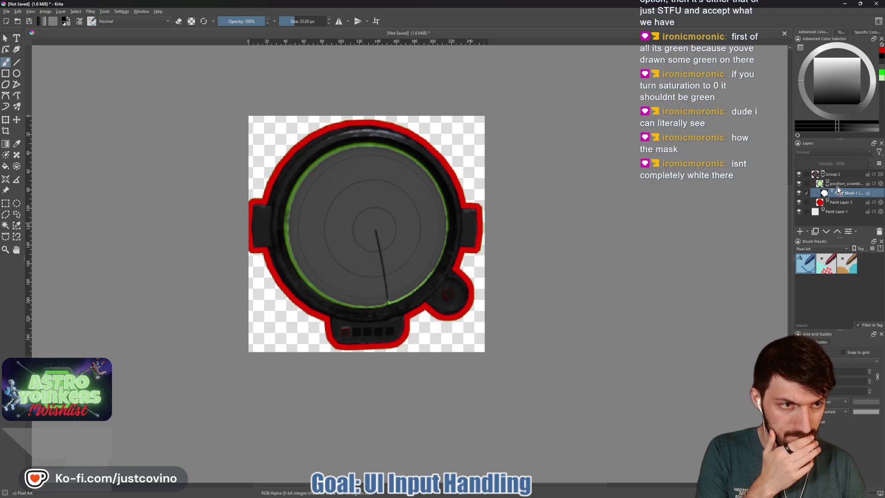
Step: Reselect Filter Mask 1 and delete it so the gauge shows bright green again
{"action": "left_click", "coordinate": [832, 203]}
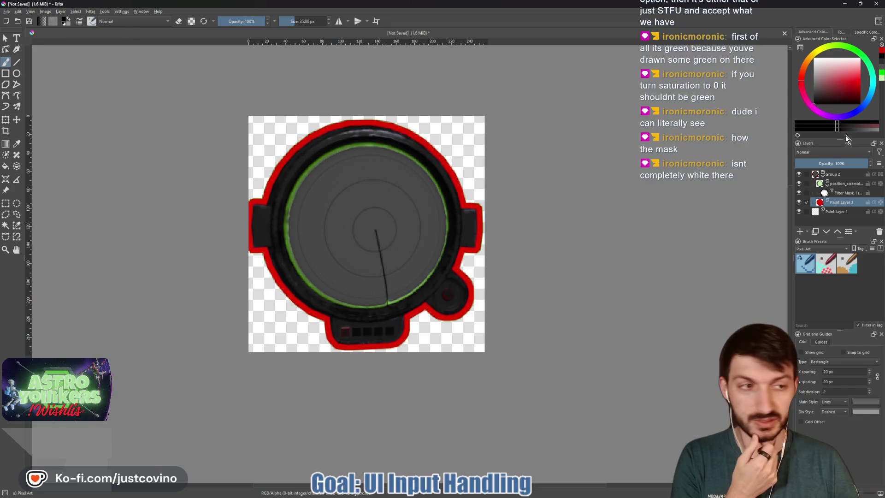
{"action": "left_click", "coordinate": [844, 193]}
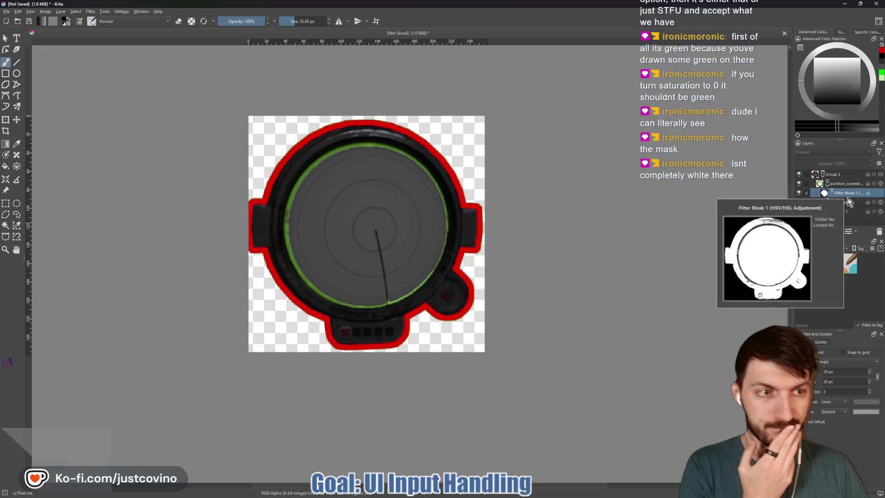
{"action": "left_click", "coordinate": [878, 233]}
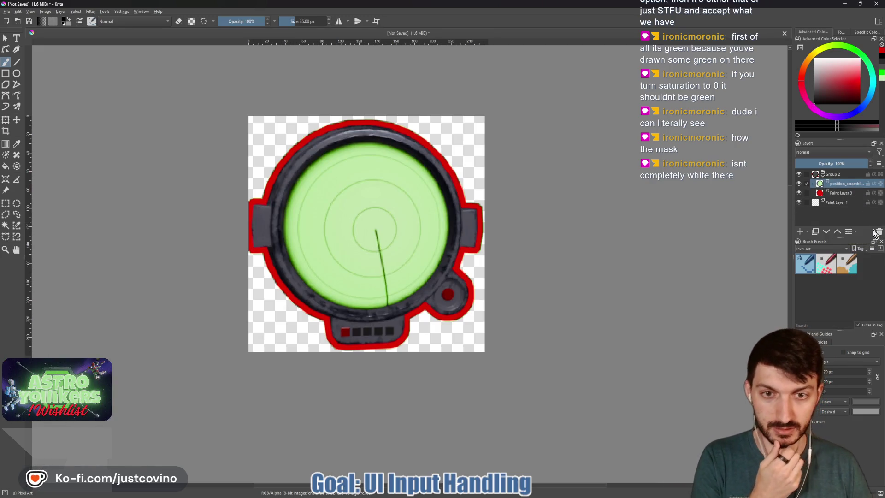
Step: Add a new HSV/HSL Adjustment filter mask to the gauge layer with Lightness dragged far left
{"action": "right_click", "coordinate": [833, 185]}
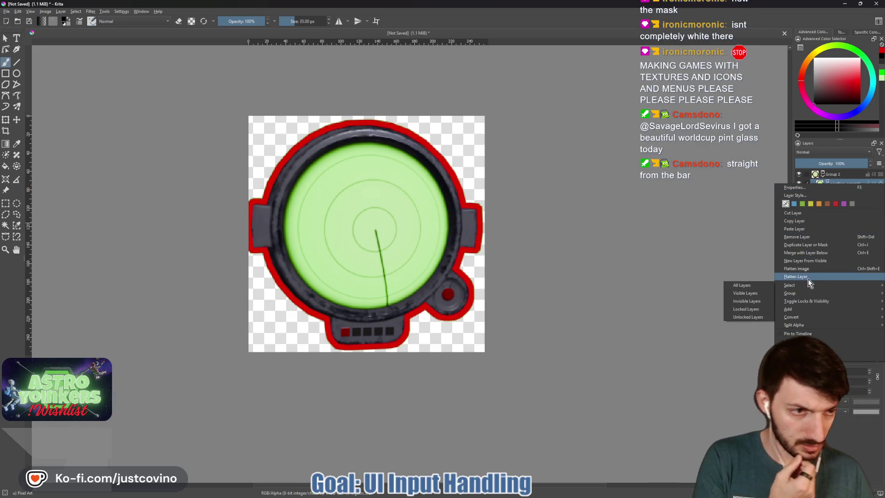
{"action": "mouse_move", "coordinate": [795, 309]}
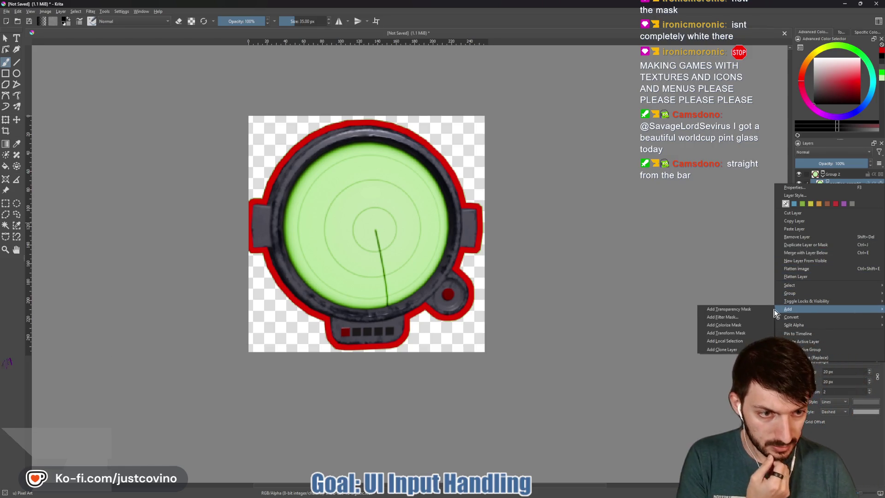
{"action": "left_click", "coordinate": [747, 317]}
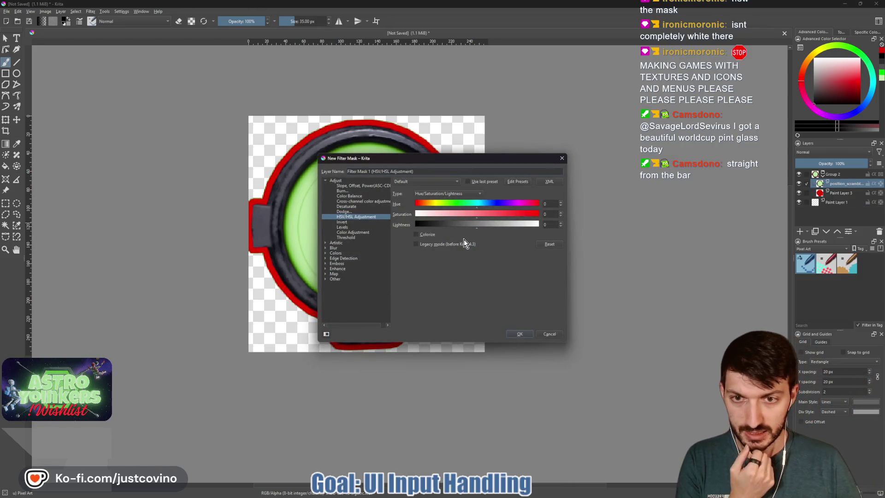
{"action": "left_click_drag", "start_coordinate": [464, 163], "coordinate": [635, 101]}
{"action": "left_click_drag", "start_coordinate": [615, 168], "coordinate": [594, 169]}
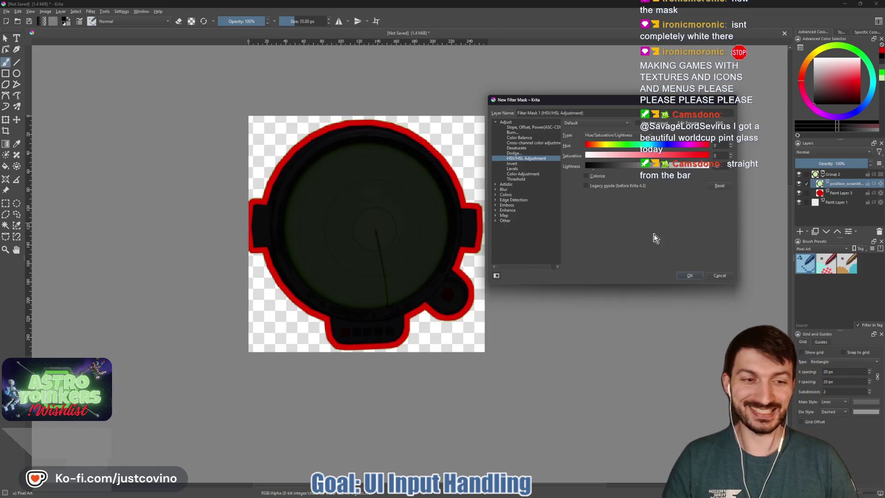
{"action": "left_click", "coordinate": [689, 275]}
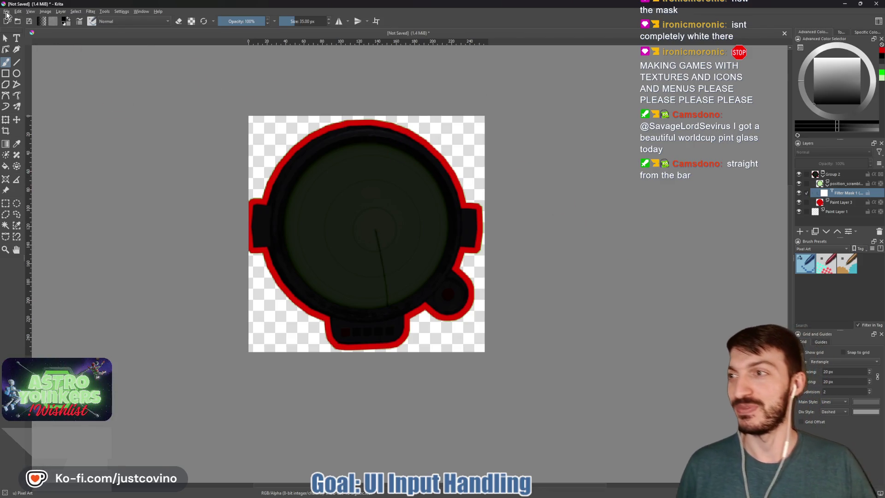
Step: Start an export and trim the file name to position_scrambler_disabled.png
{"action": "left_click", "coordinate": [7, 11]}
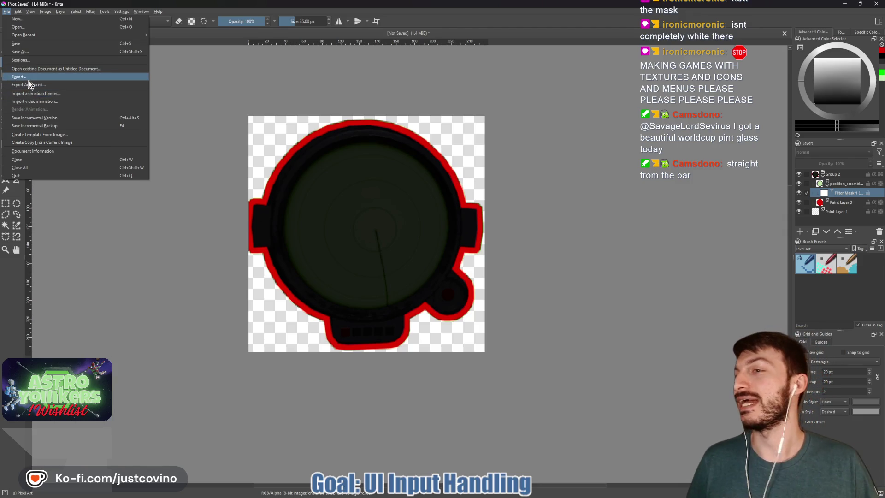
{"action": "left_click", "coordinate": [28, 80]}
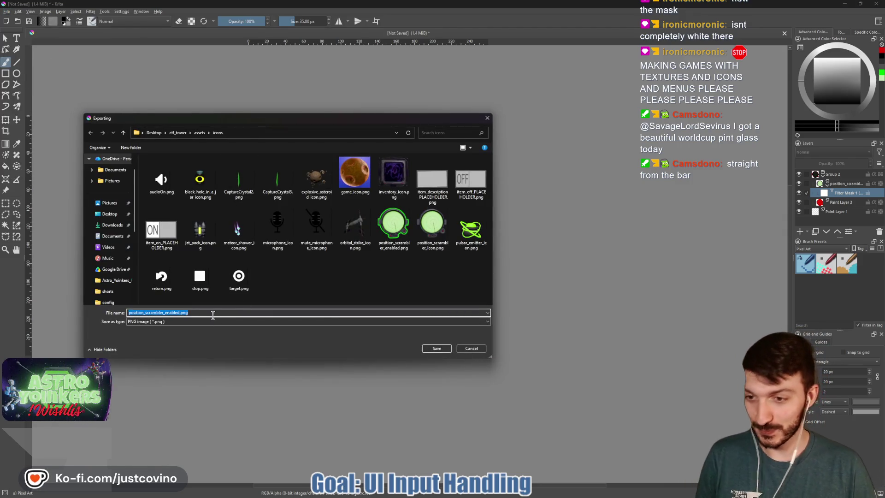
{"action": "left_click", "coordinate": [177, 312]}
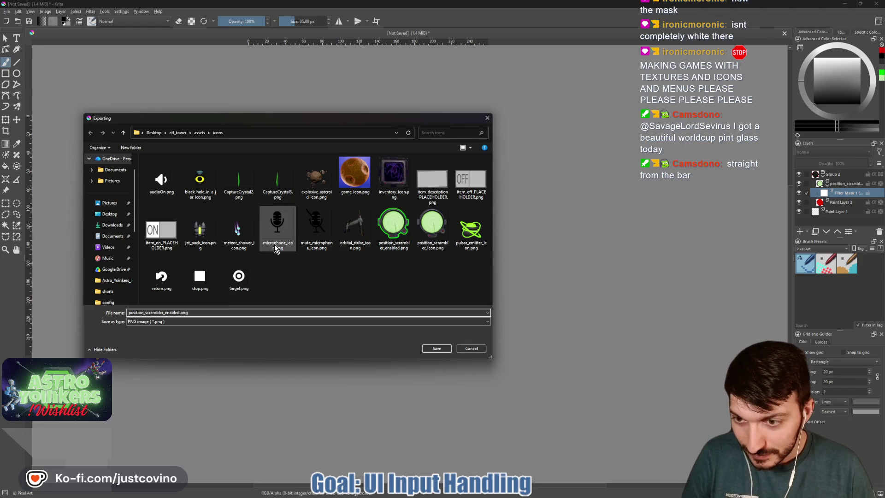
{"action": "key", "text": "BackSpace"}
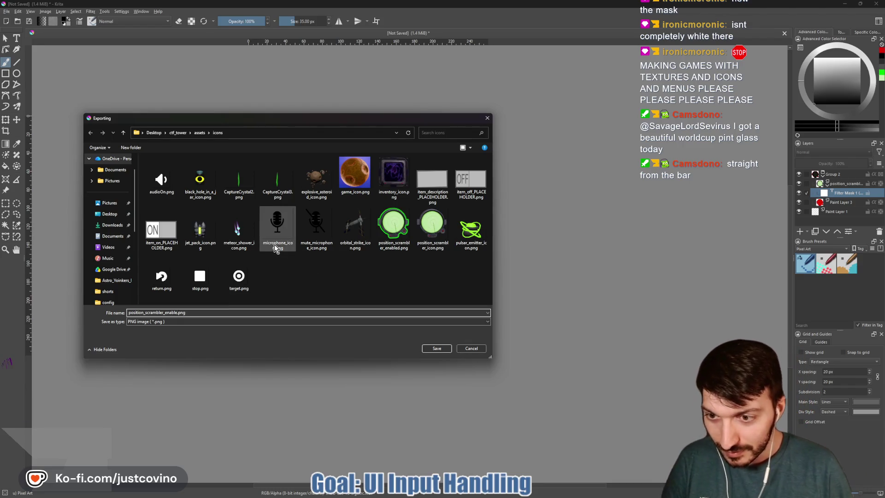
{"action": "key", "text": "BackSpace"}
{"action": "key", "text": "BackSpace"}
{"action": "key", "text": "BackSpace"}
{"action": "type", "text": "dis"}
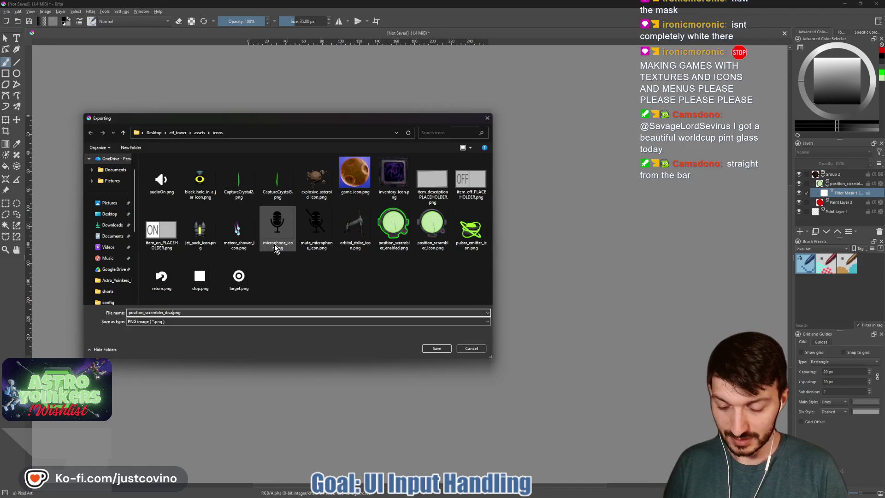
Step: Save the PNG with default options and reselect the position scrambler layer
{"action": "left_click", "coordinate": [430, 348]}
{"action": "left_click", "coordinate": [475, 316]}
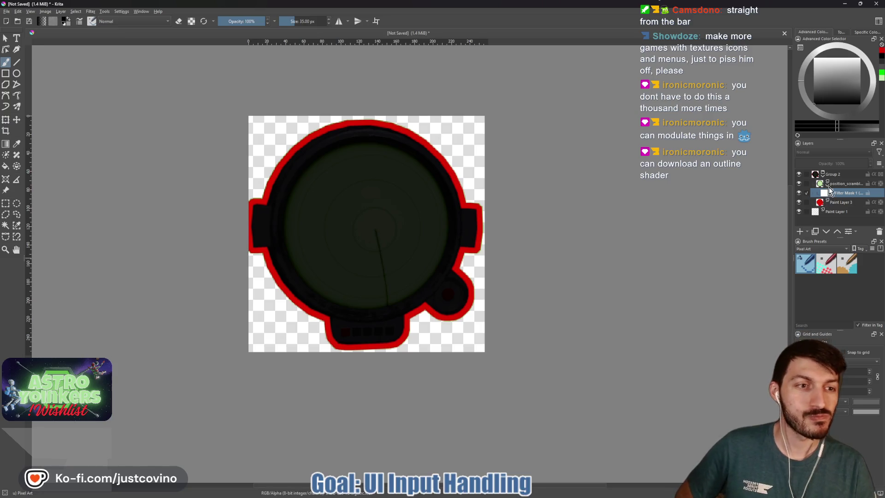
{"action": "left_click", "coordinate": [840, 186]}
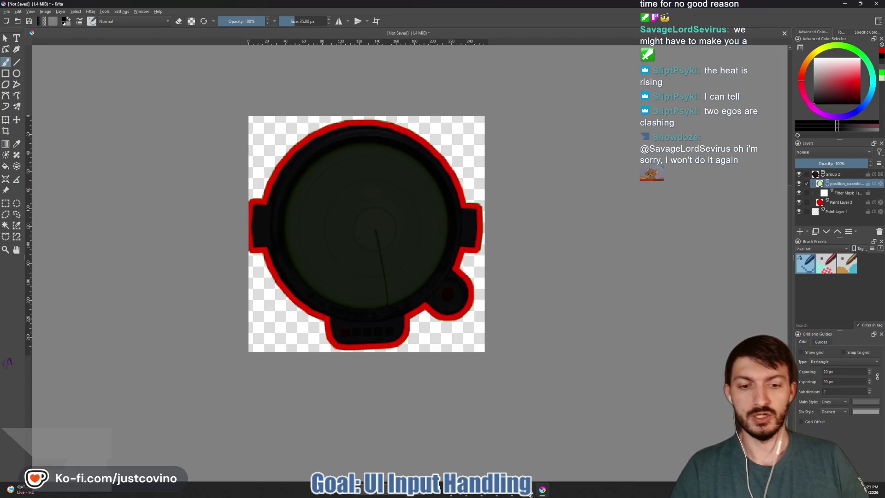
Step: Back in Godot, select MeteorShowerSwitch and clear its normal texture
{"action": "mouse_move", "coordinate": [542, 489]}
{"action": "left_click", "coordinate": [497, 453]}
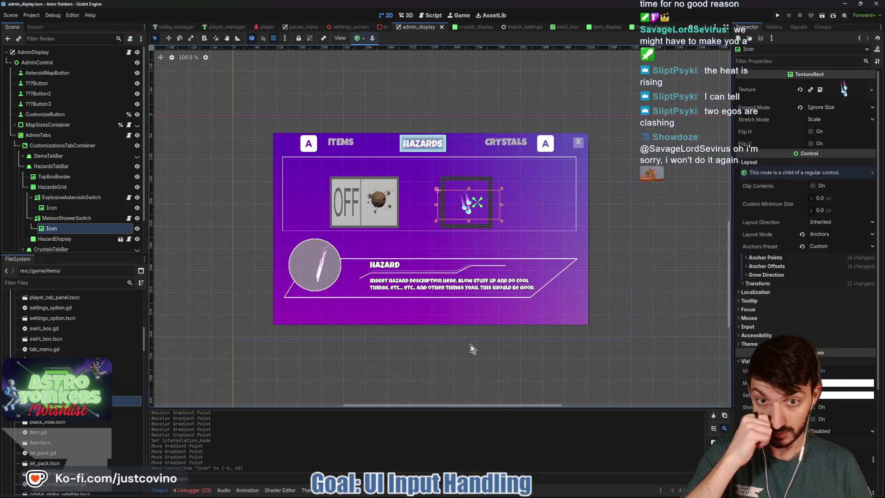
{"action": "left_click", "coordinate": [70, 218]}
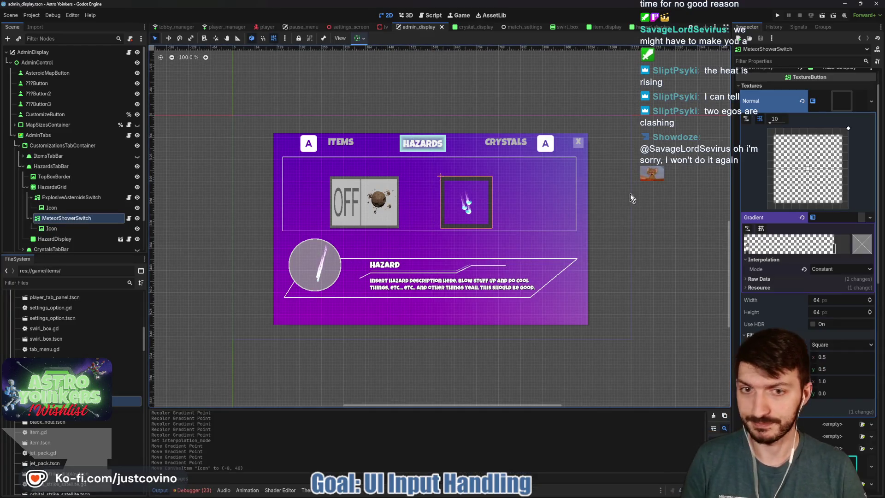
{"action": "left_click", "coordinate": [802, 100]}
Step: Quick-load the green position_scrambler icon as the normal texture, then clear it again
{"action": "left_click", "coordinate": [837, 95]}
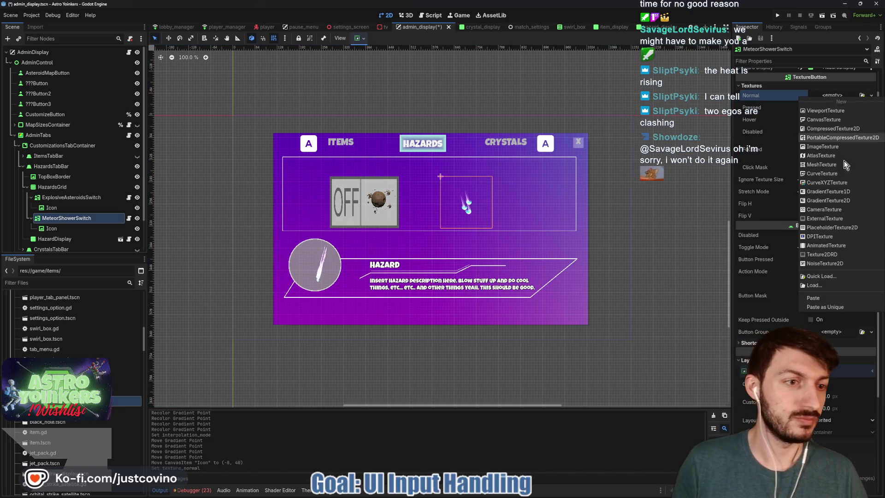
{"action": "left_click", "coordinate": [822, 276]}
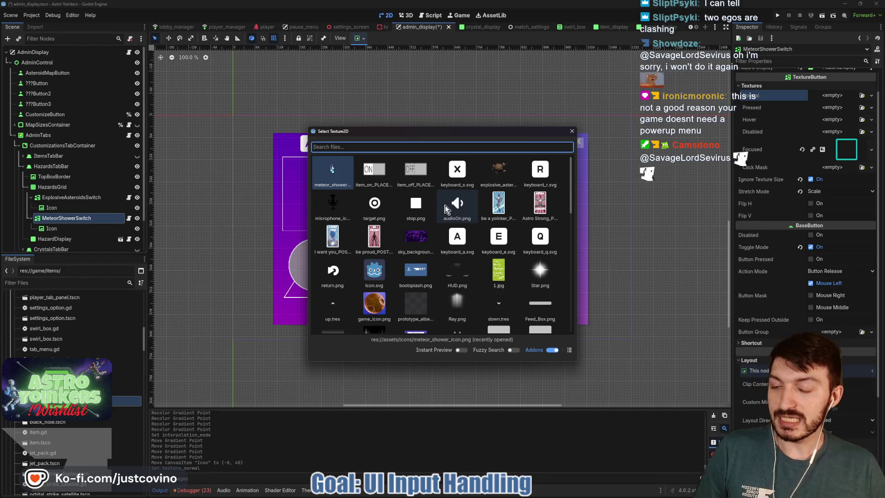
{"action": "scroll", "coordinate": [489, 233], "scroll_direction": "down", "scroll_amount": 3}
{"action": "scroll", "coordinate": [488, 229], "scroll_direction": "down", "scroll_amount": 2}
{"action": "scroll", "coordinate": [483, 229], "scroll_direction": "down", "scroll_amount": 2}
{"action": "scroll", "coordinate": [478, 226], "scroll_direction": "down", "scroll_amount": 2}
{"action": "scroll", "coordinate": [469, 228], "scroll_direction": "down", "scroll_amount": 2}
{"action": "scroll", "coordinate": [472, 234], "scroll_direction": "down", "scroll_amount": 2}
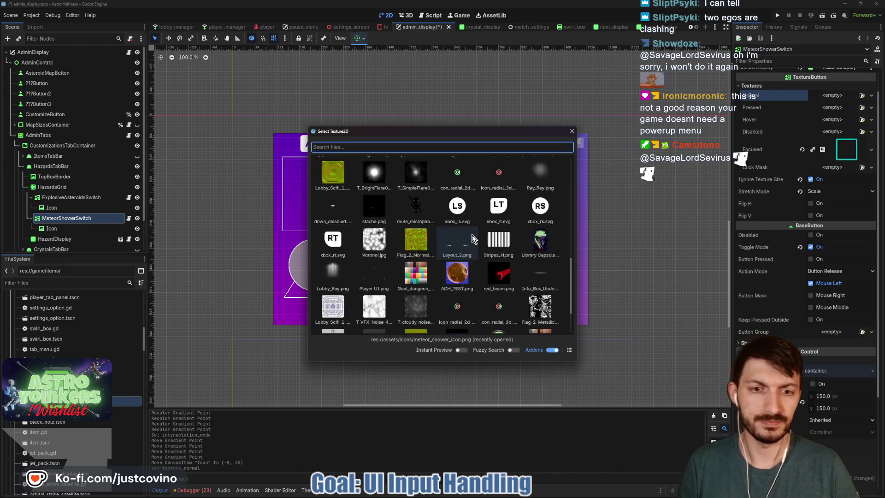
{"action": "scroll", "coordinate": [465, 234], "scroll_direction": "down", "scroll_amount": 2}
{"action": "scroll", "coordinate": [457, 250], "scroll_direction": "down", "scroll_amount": 3}
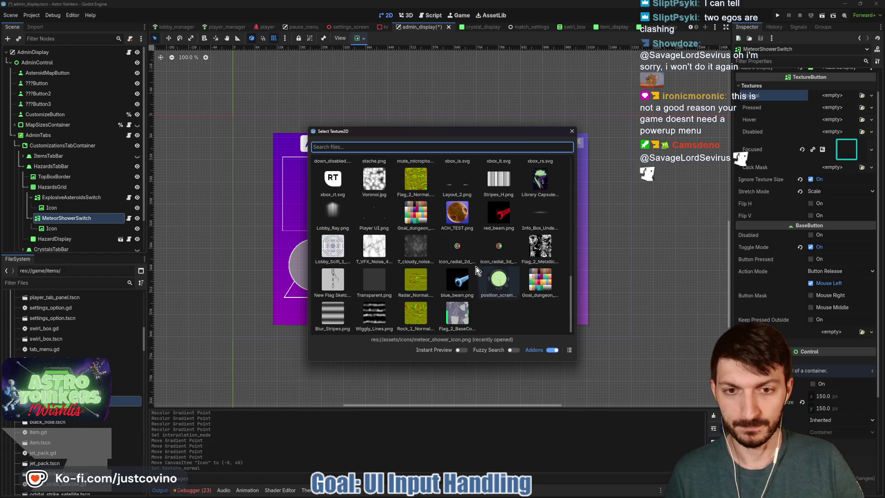
{"action": "type", "text": "p"}
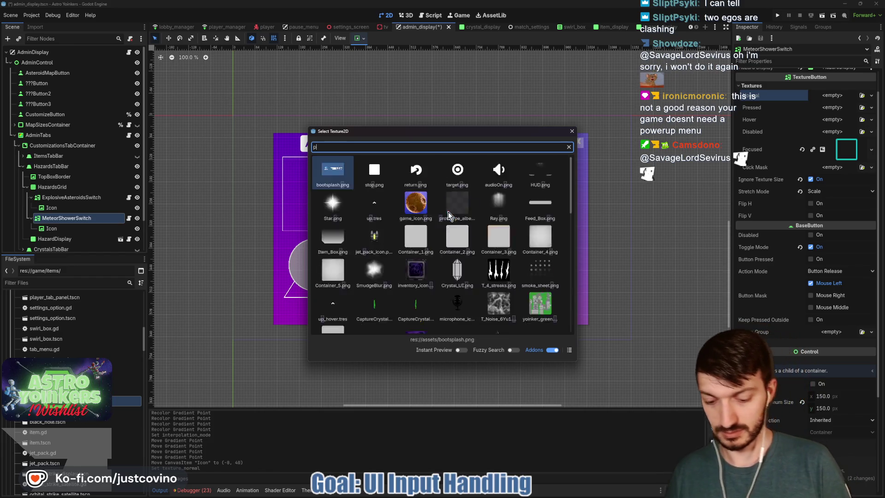
{"action": "type", "text": "osi"}
{"action": "left_click", "coordinate": [373, 170]}
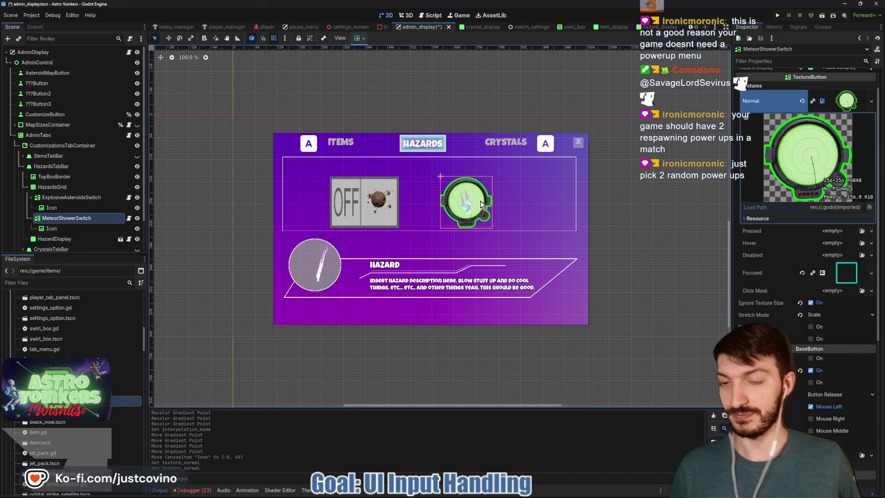
{"action": "left_click", "coordinate": [801, 101]}
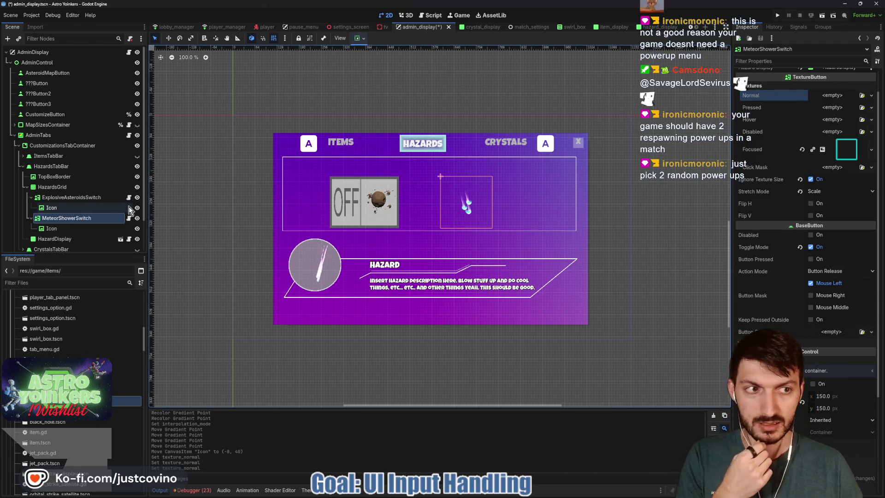
Step: Show the Items tab, expand its branch and select PositionScramblerSwitch
{"action": "left_click", "coordinate": [136, 166]}
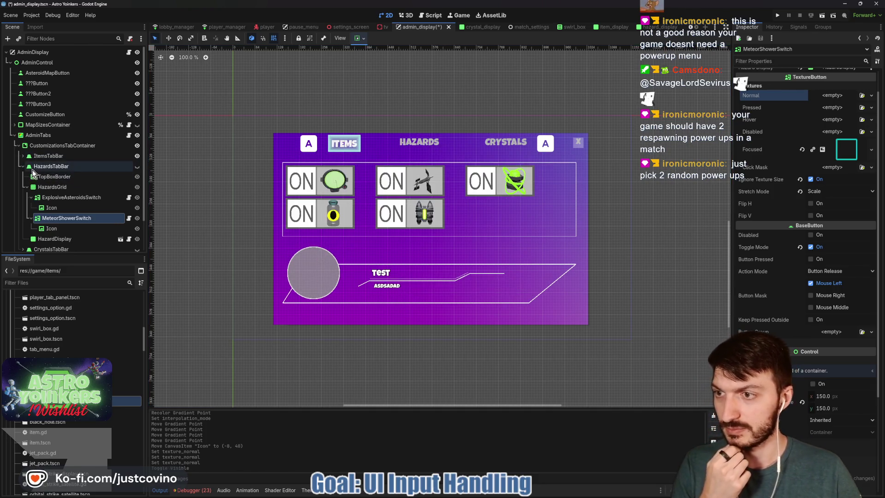
{"action": "left_click", "coordinate": [21, 166]}
{"action": "left_click", "coordinate": [20, 155]}
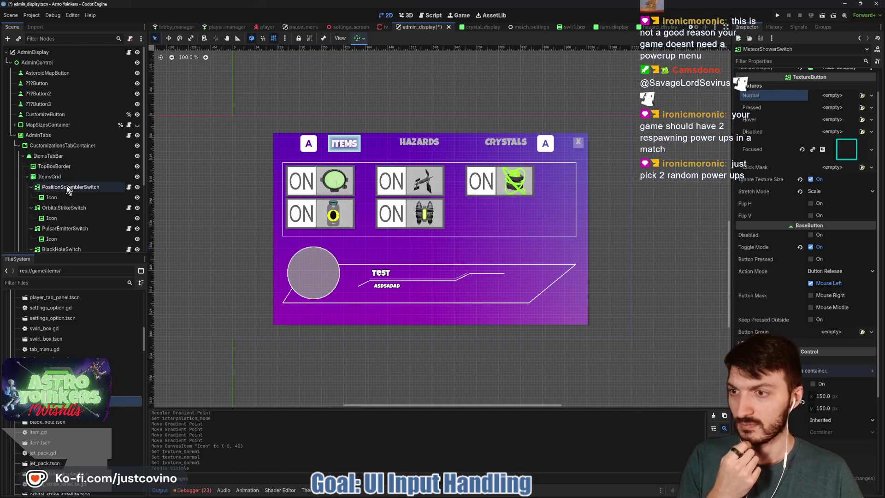
{"action": "left_click", "coordinate": [67, 187]}
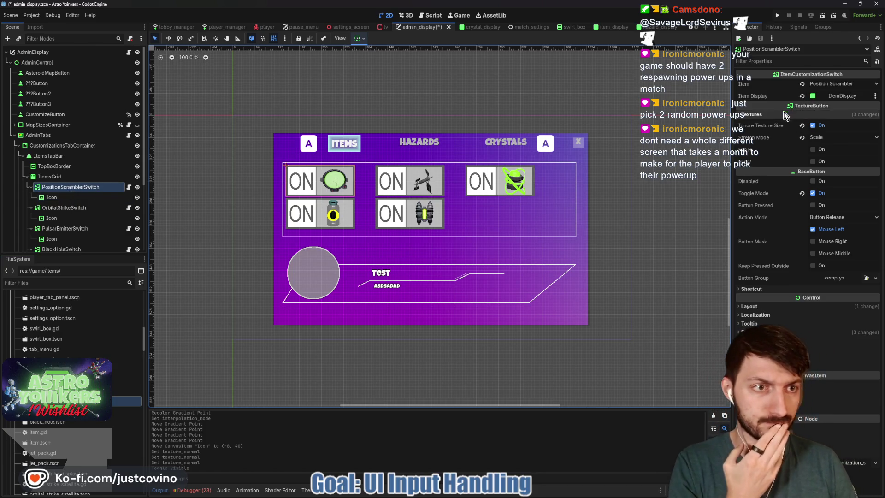
Step: Reveal the switch's texture properties and hide its Icon node
{"action": "left_click", "coordinate": [809, 115]}
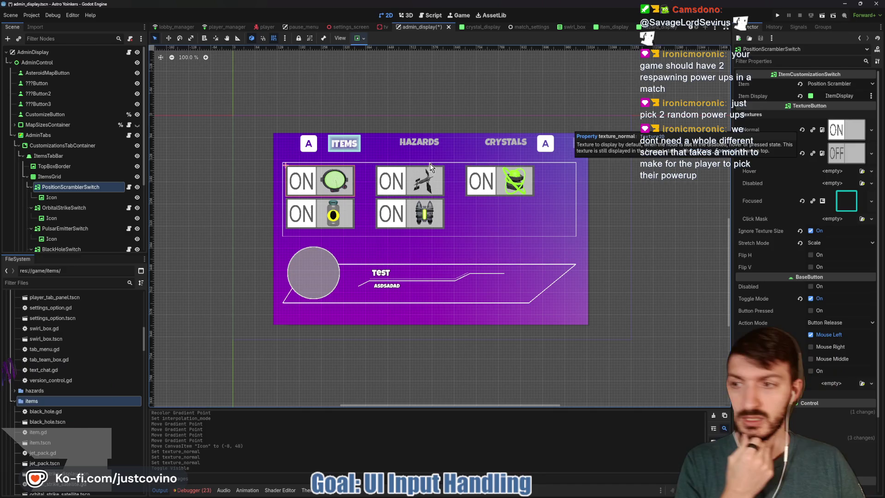
{"action": "left_click", "coordinate": [138, 197]}
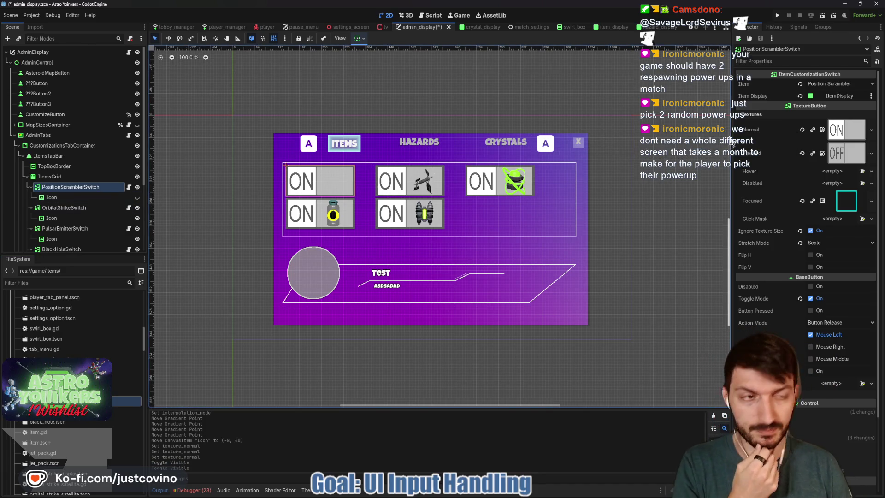
Step: Quick-load the green position_scrambler_enabled icon for both the normal and pressed textures
{"action": "left_click", "coordinate": [803, 129]}
{"action": "left_click", "coordinate": [830, 124]}
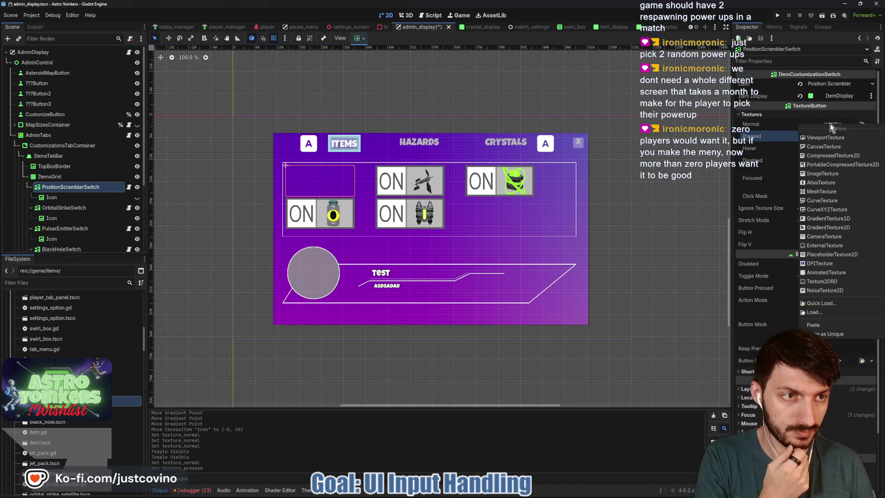
{"action": "left_click", "coordinate": [815, 312]}
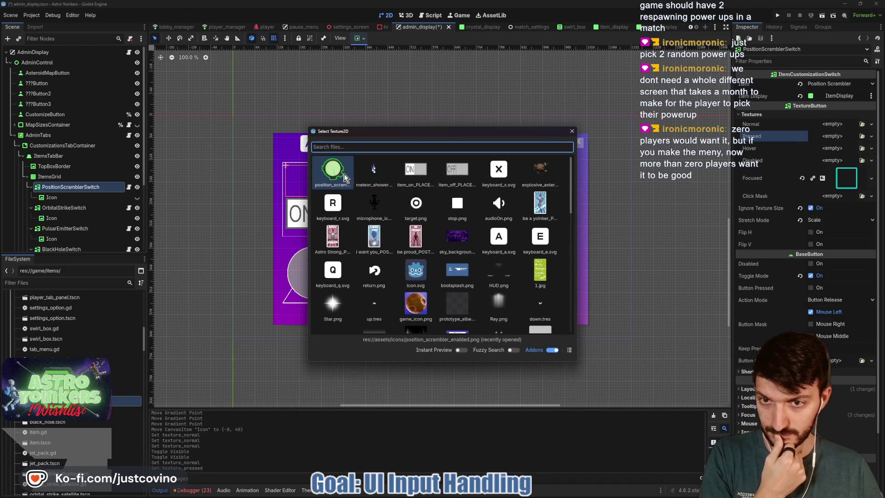
{"action": "double_click", "coordinate": [336, 176]}
{"action": "left_click", "coordinate": [834, 150]}
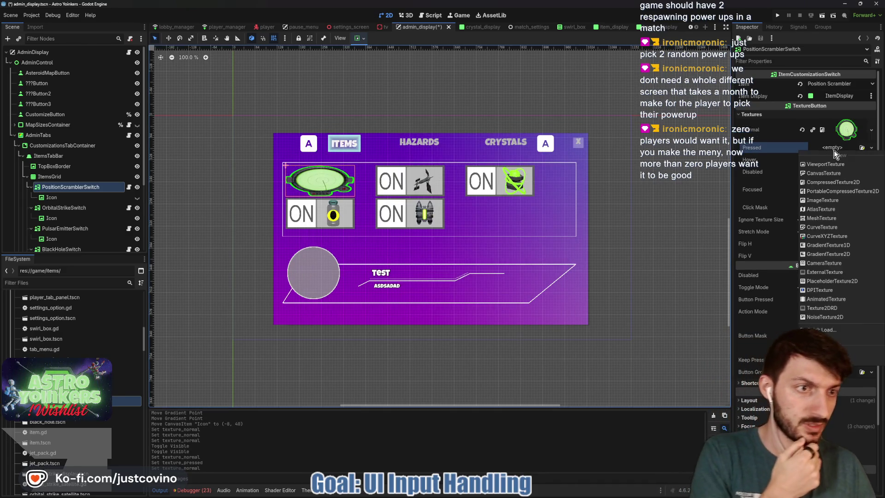
{"action": "left_click", "coordinate": [820, 329]}
{"action": "double_click", "coordinate": [332, 173]}
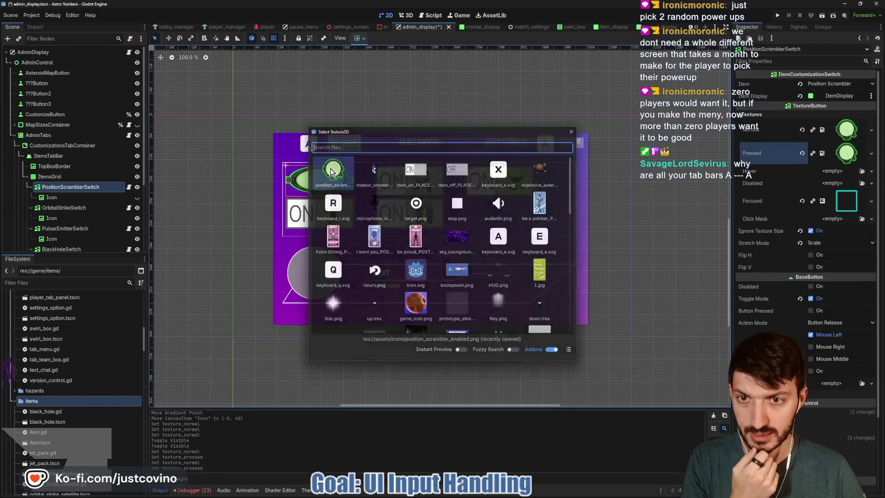
Step: Replace the normal texture with position_scrambler_disabled.png and expand the Layout section
{"action": "left_click", "coordinate": [802, 130]}
{"action": "left_click", "coordinate": [834, 125]}
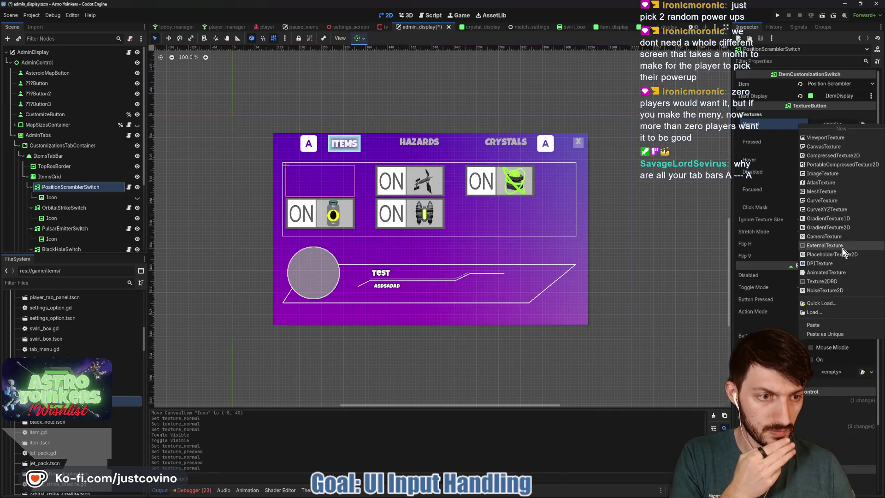
{"action": "left_click", "coordinate": [820, 304]}
{"action": "scroll", "coordinate": [445, 228], "scroll_direction": "down", "scroll_amount": 5}
{"action": "scroll", "coordinate": [443, 229], "scroll_direction": "down", "scroll_amount": 5}
{"action": "scroll", "coordinate": [438, 226], "scroll_direction": "down", "scroll_amount": 5}
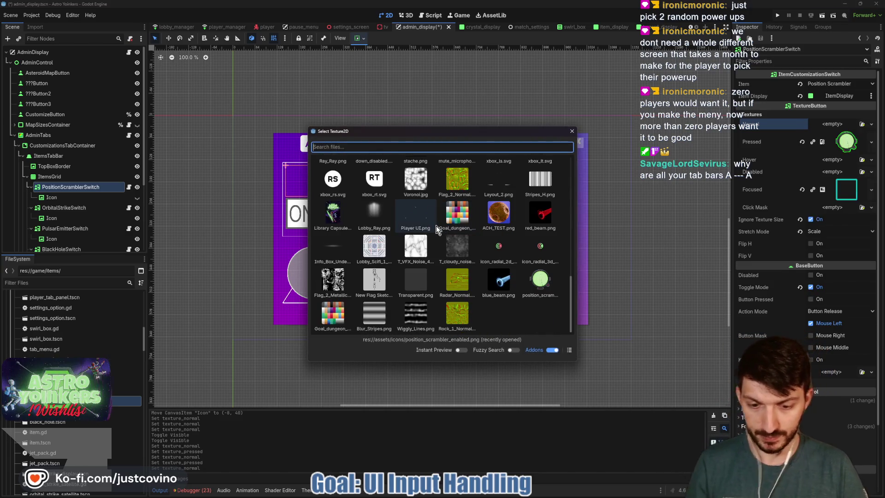
{"action": "type", "text": "position"}
{"action": "double_click", "coordinate": [415, 170]}
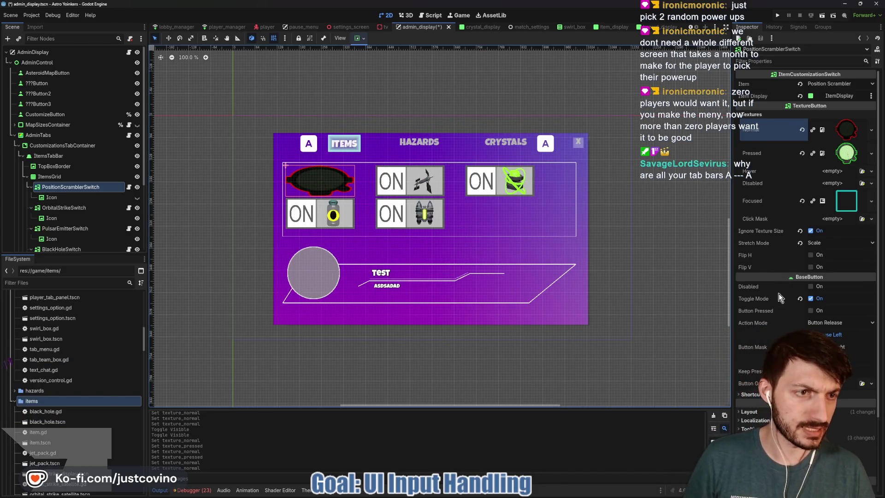
{"action": "scroll", "coordinate": [778, 307], "scroll_direction": "down", "scroll_amount": 3}
{"action": "left_click", "coordinate": [779, 318]}
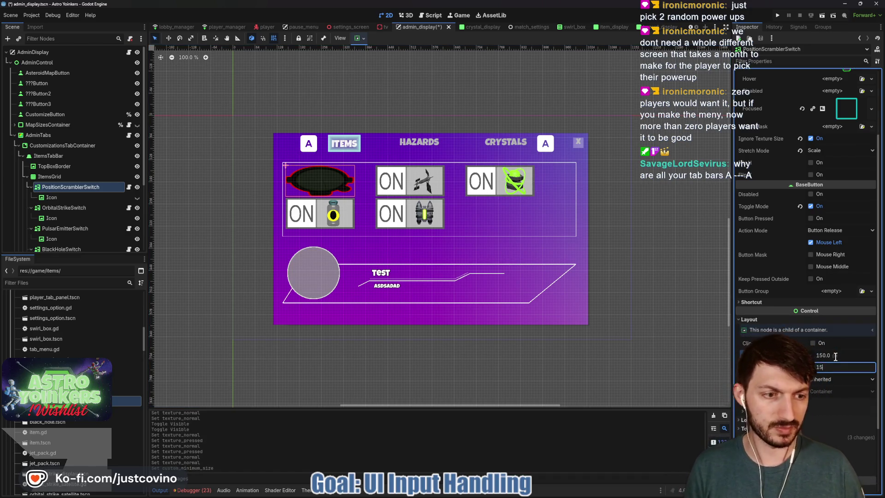
Step: Set Custom Minimum Size to 100 x 100 and center the switch horizontally in its grid cell
{"action": "left_click", "coordinate": [834, 356]}
{"action": "key", "text": "Return"}
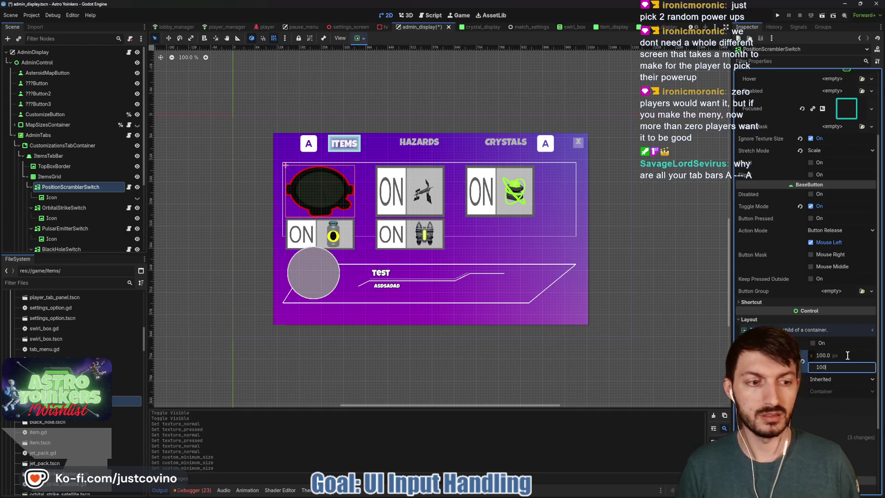
{"action": "type", "text": "100"}
{"action": "key", "text": "Return"}
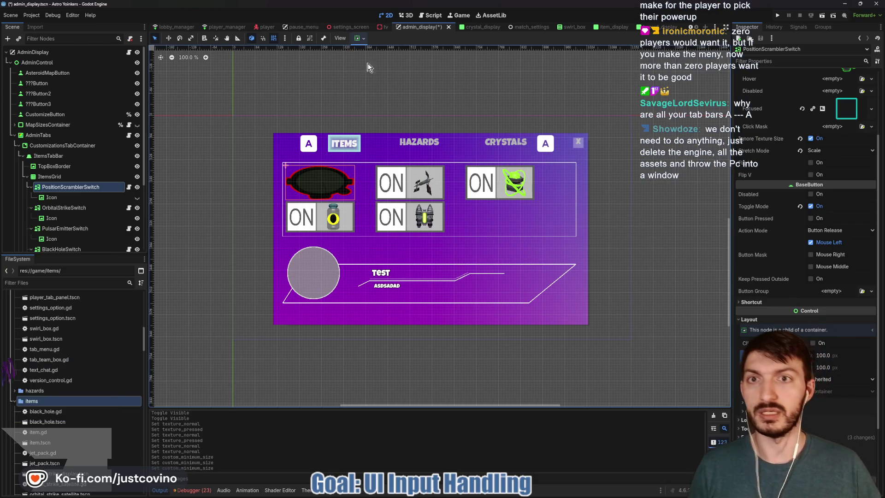
{"action": "left_click", "coordinate": [374, 64]}
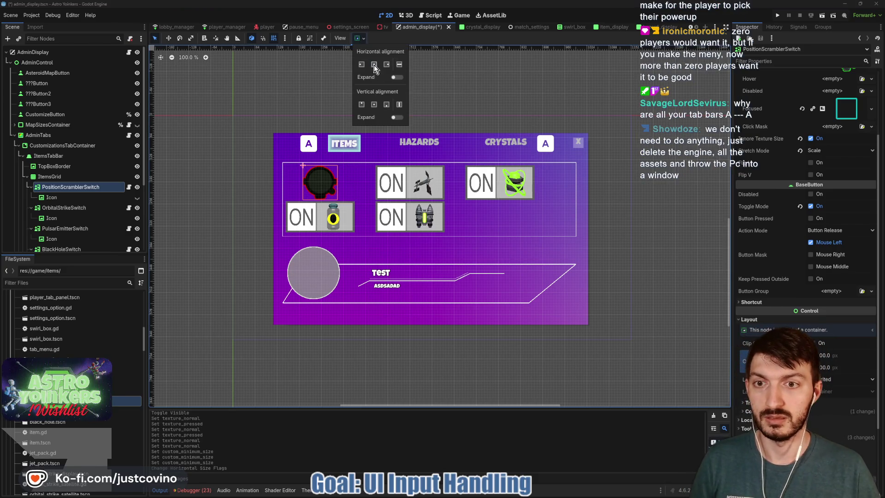
{"action": "left_click", "coordinate": [364, 39]}
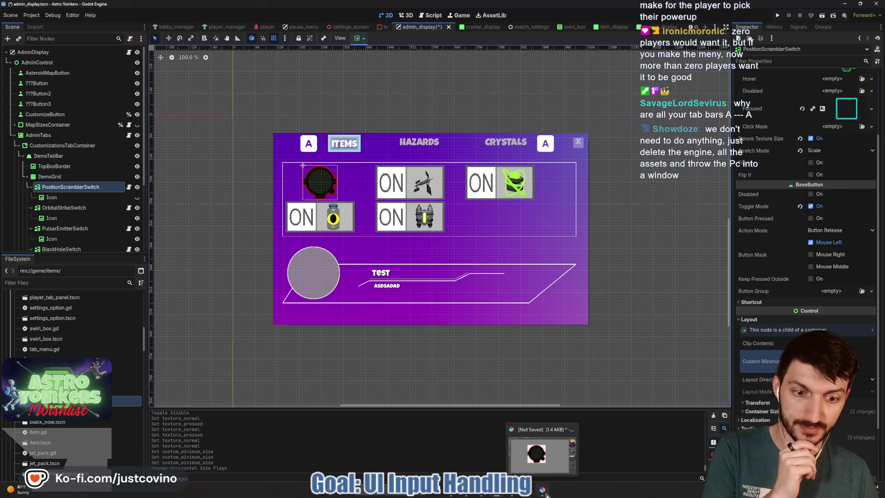
Step: Return to Krita and check the position scrambler layers by toggling the icon layer's visibility
{"action": "left_click", "coordinate": [539, 492]}
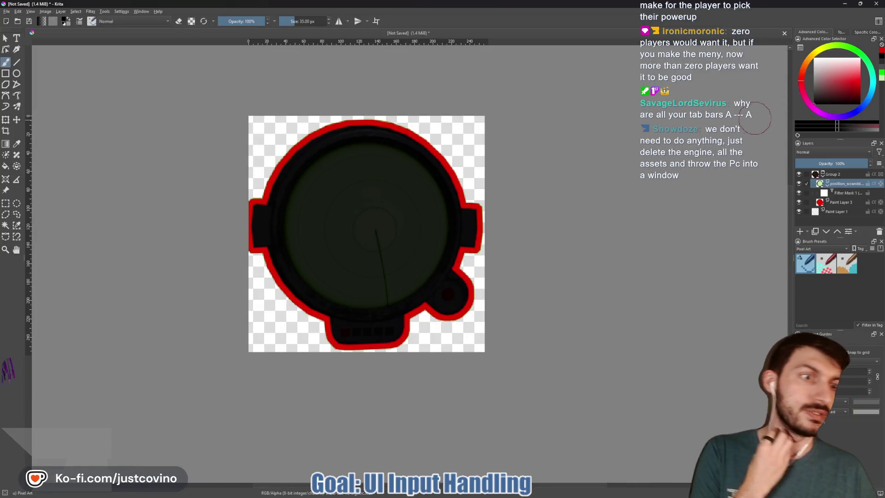
{"action": "left_click", "coordinate": [838, 175]}
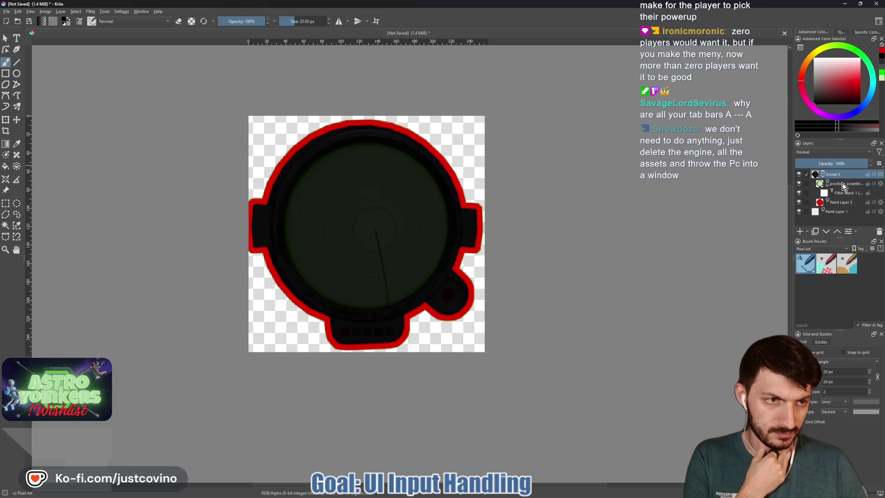
{"action": "left_click", "coordinate": [843, 184]}
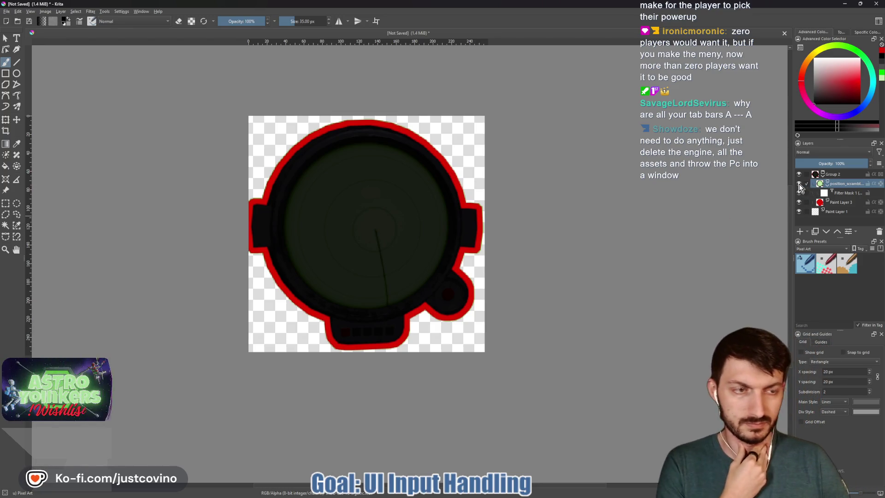
{"action": "left_click", "coordinate": [799, 184]}
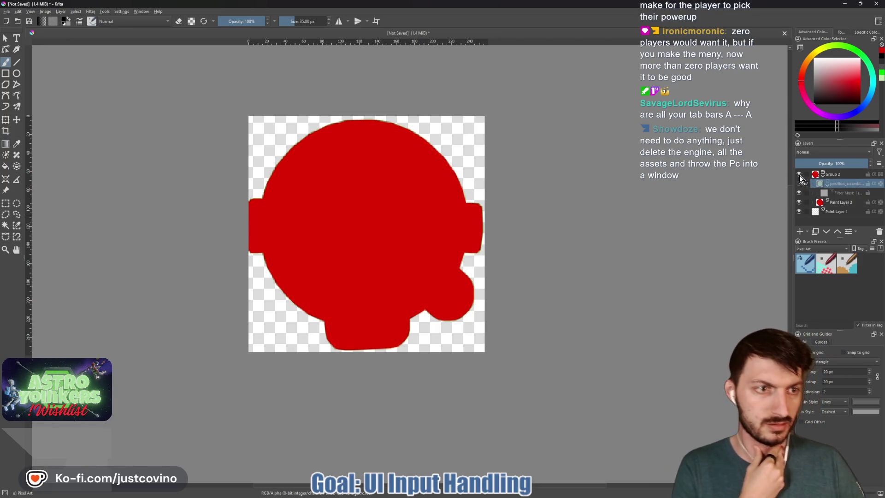
{"action": "left_click", "coordinate": [799, 184]}
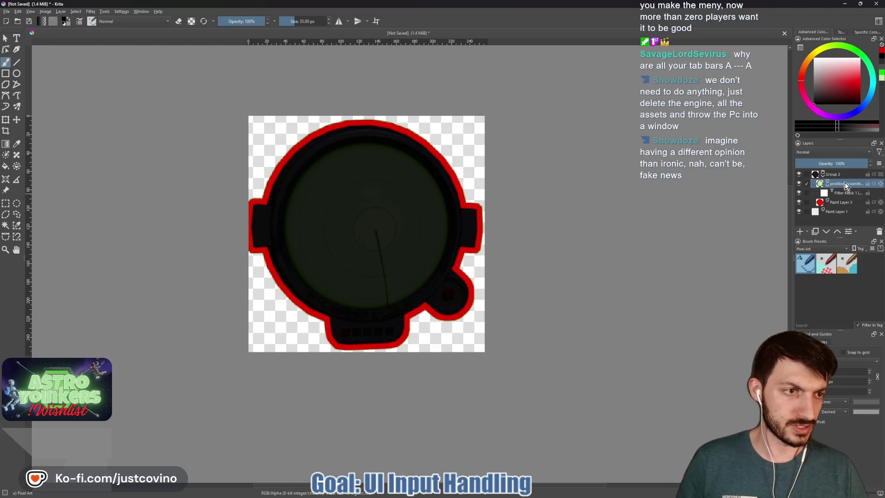
Step: Select all five old gauge layers, clear their contents and delete them
{"action": "left_click", "coordinate": [840, 174]}
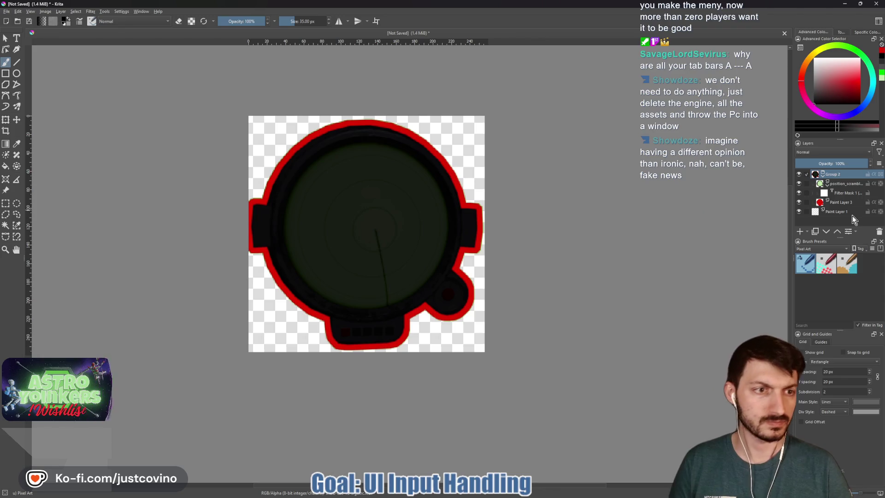
{"action": "left_click", "coordinate": [839, 212], "text": "shift"}
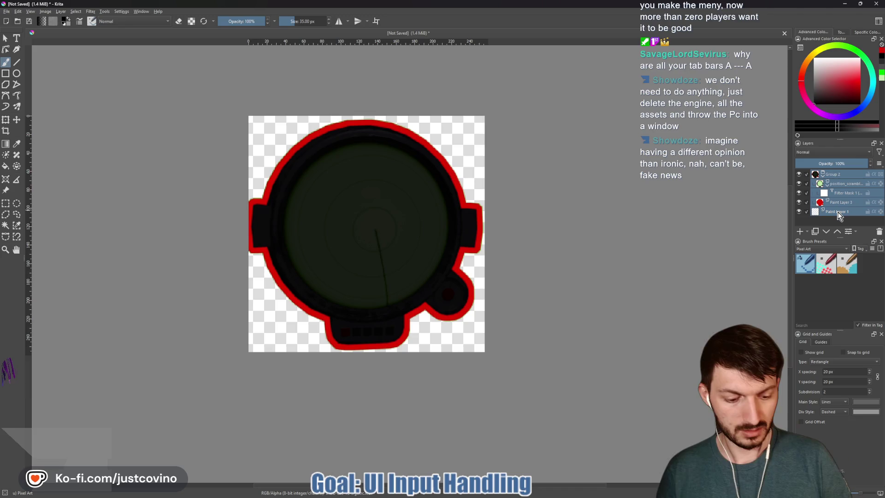
{"action": "key", "text": "Delete"}
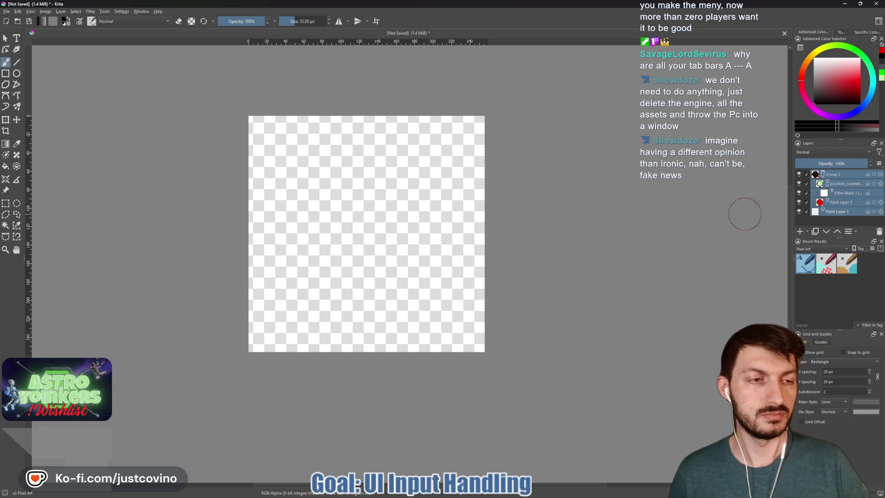
{"action": "left_click", "coordinate": [878, 233]}
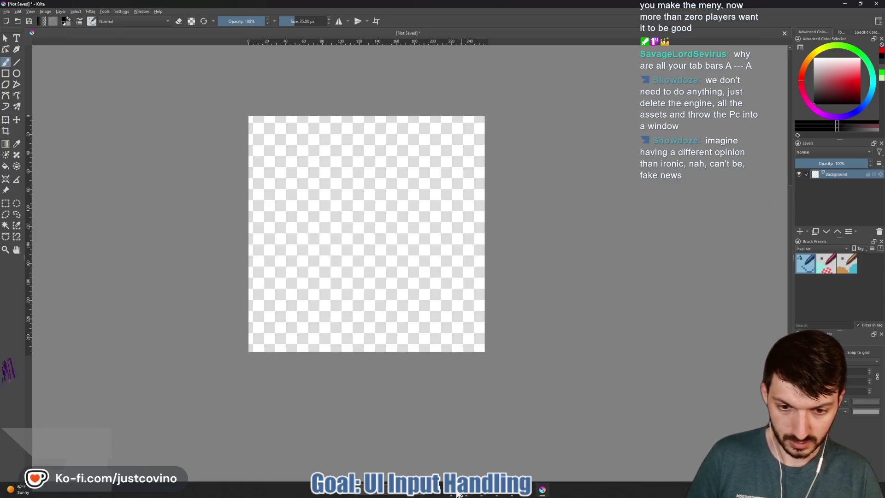
Step: Drag orbital_strike_icon.png from File Explorer onto the canvas and insert it as a layer
{"action": "left_click", "coordinate": [465, 492]}
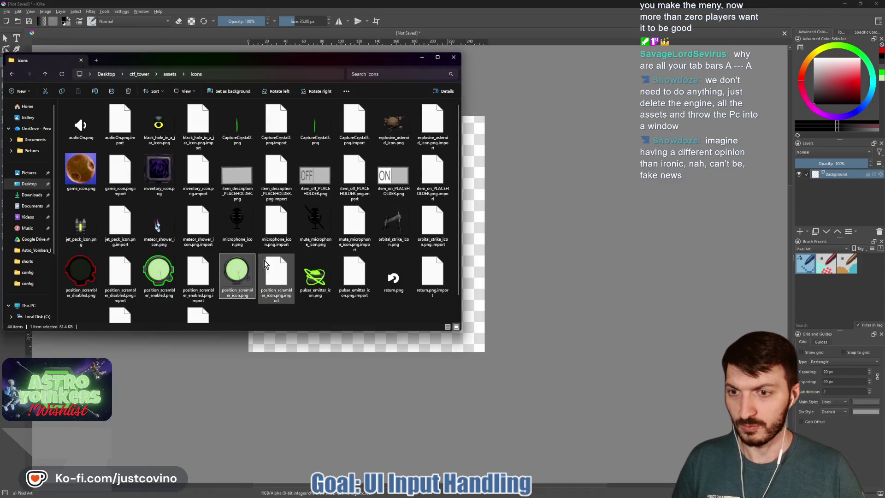
{"action": "left_click", "coordinate": [393, 225]}
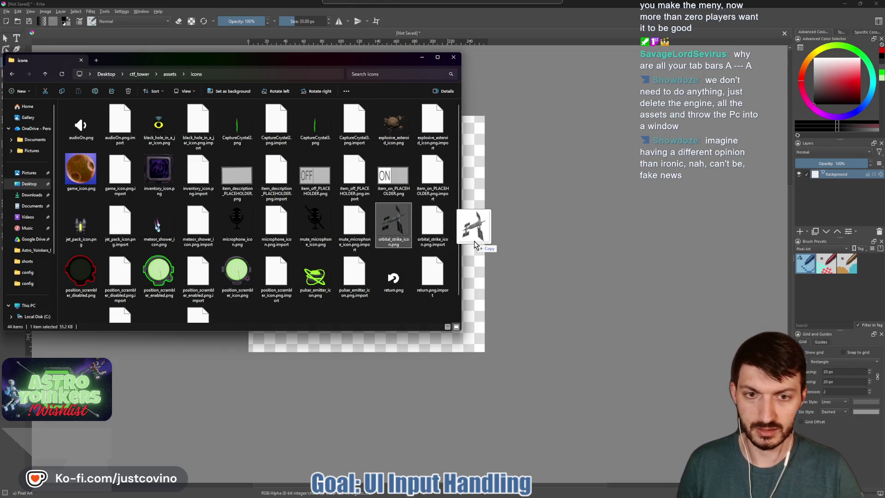
{"action": "left_click_drag", "start_coordinate": [446, 245], "coordinate": [479, 242]}
{"action": "left_click", "coordinate": [485, 249]}
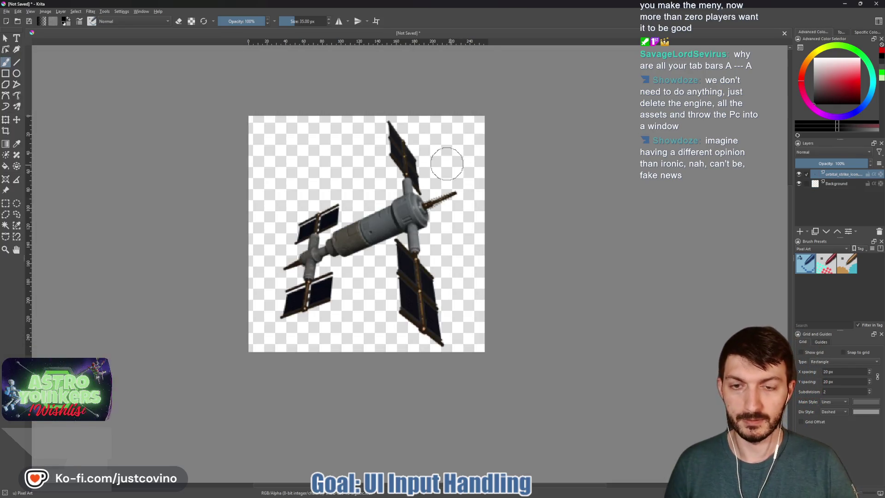
Step: Put the space station layer into a quick group with Ctrl+G and make it active
{"action": "right_click", "coordinate": [829, 177]}
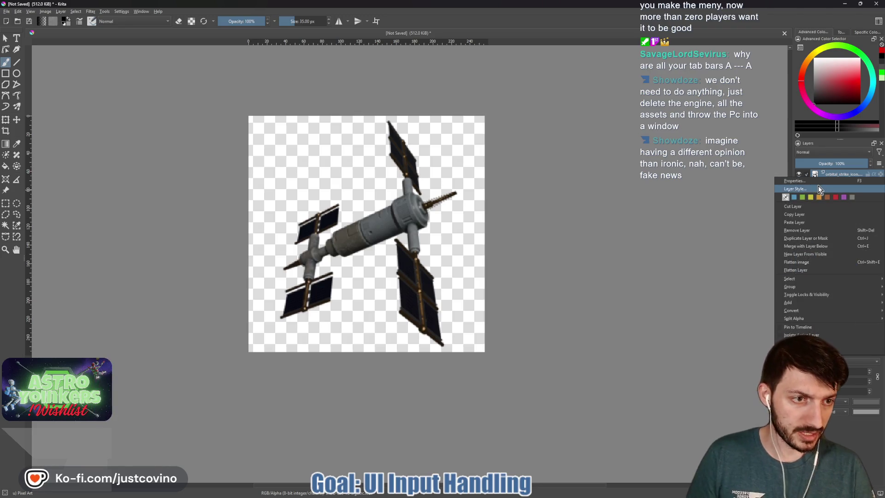
{"action": "mouse_move", "coordinate": [789, 286]}
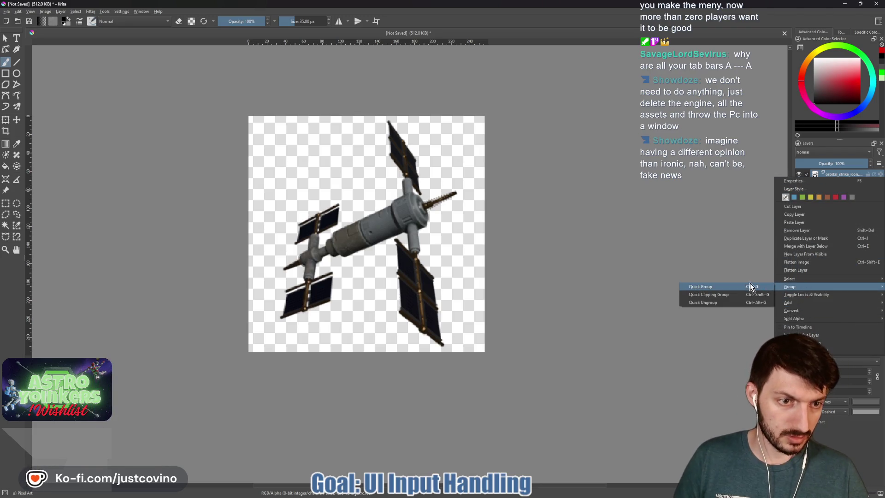
{"action": "left_click", "coordinate": [718, 197]}
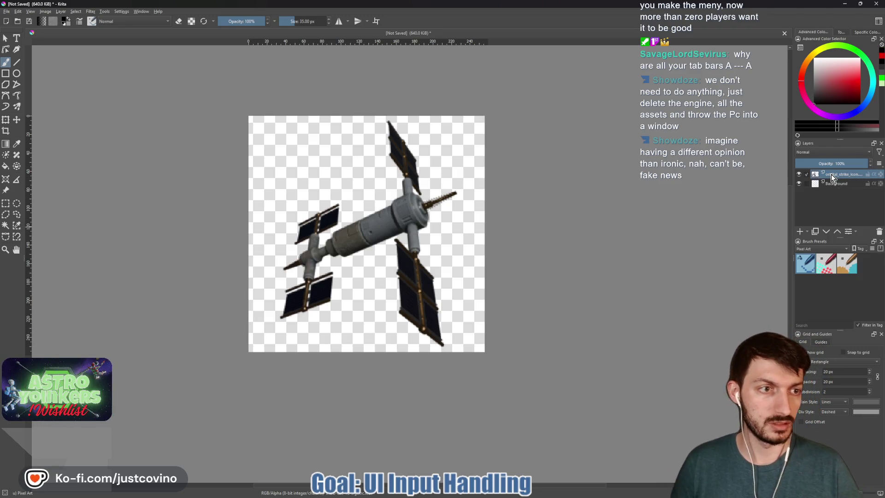
{"action": "key", "text": "ctrl+g"}
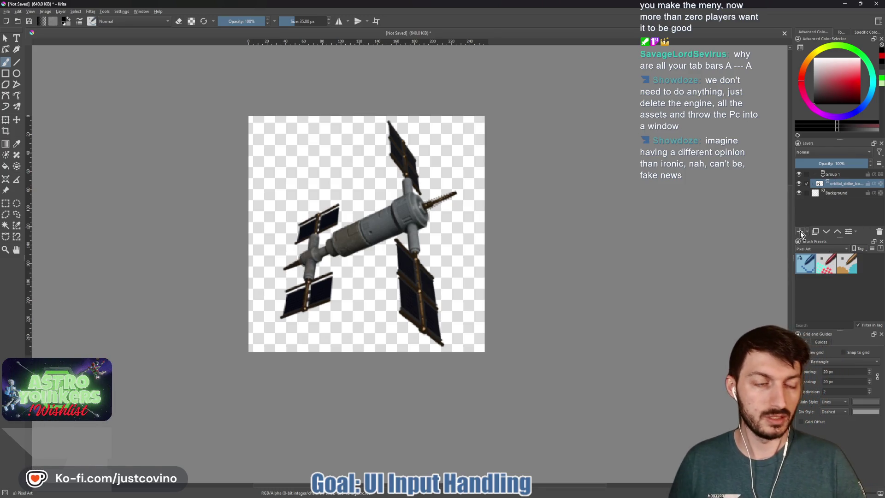
{"action": "right_click", "coordinate": [845, 184]}
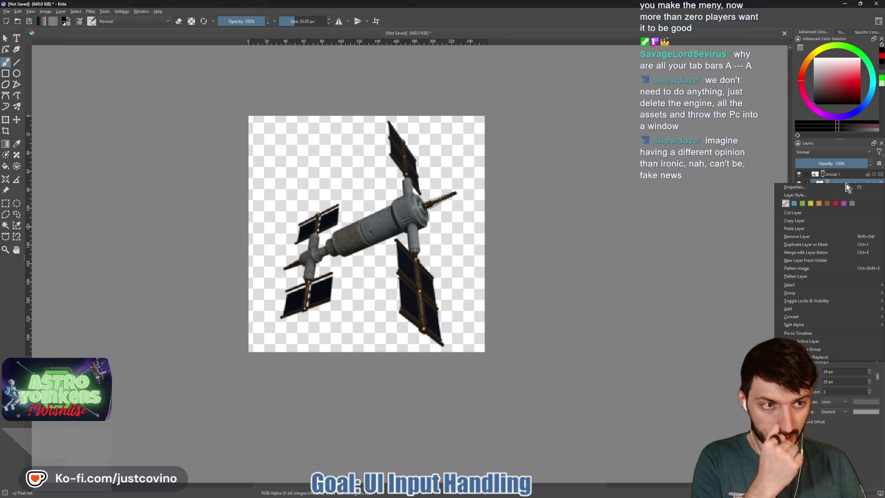
{"action": "left_click", "coordinate": [835, 182]}
{"action": "left_click", "coordinate": [837, 184]}
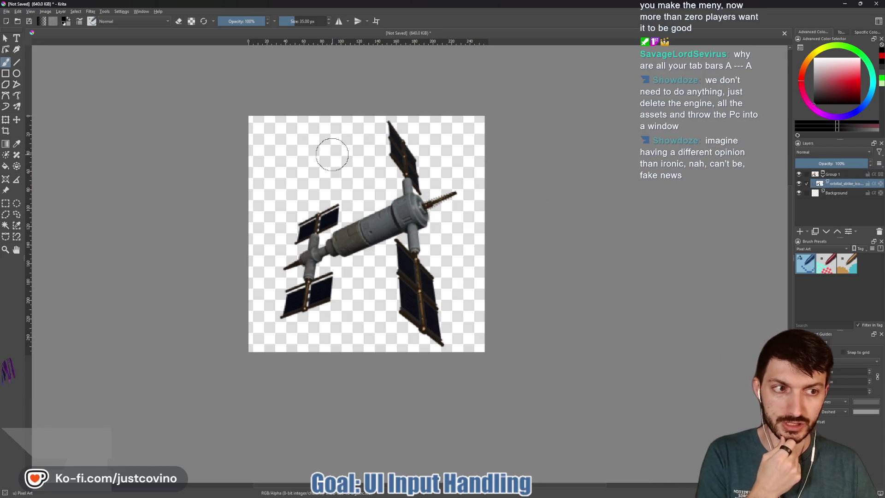
Step: Select the station's opaque pixels via Select Opaque (Replace)
{"action": "left_click", "coordinate": [74, 12]}
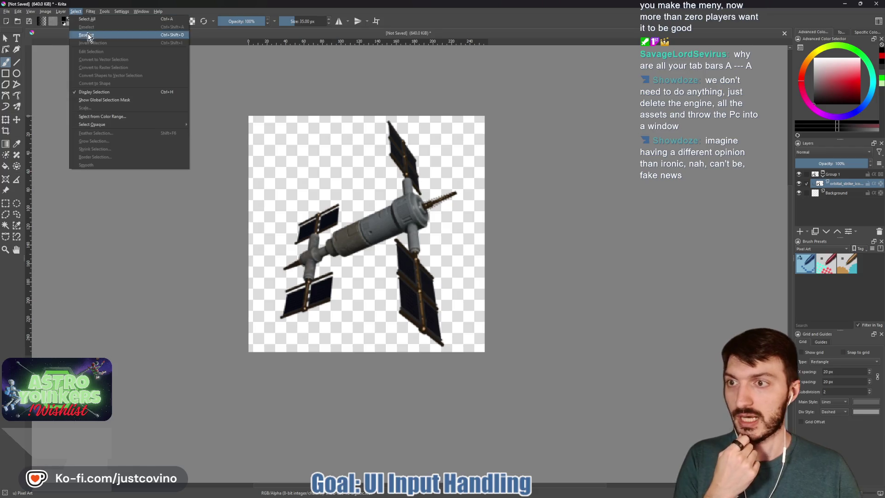
{"action": "left_click", "coordinate": [76, 11]}
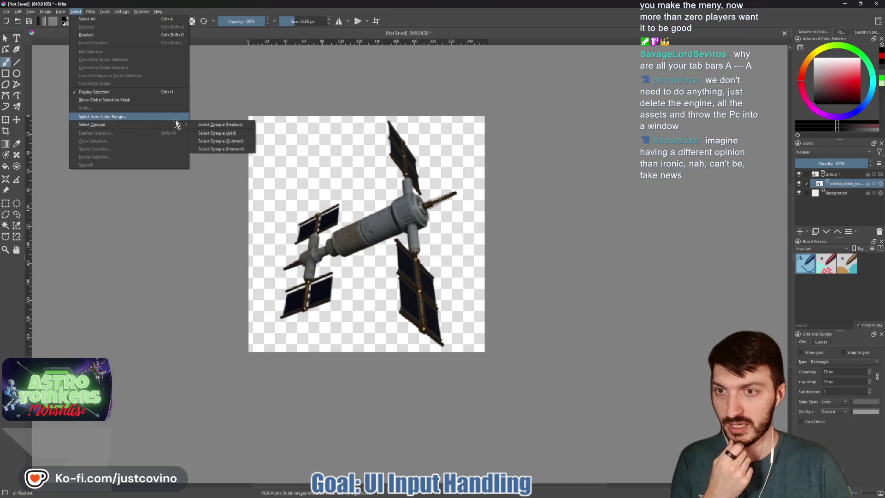
{"action": "left_click", "coordinate": [221, 138]}
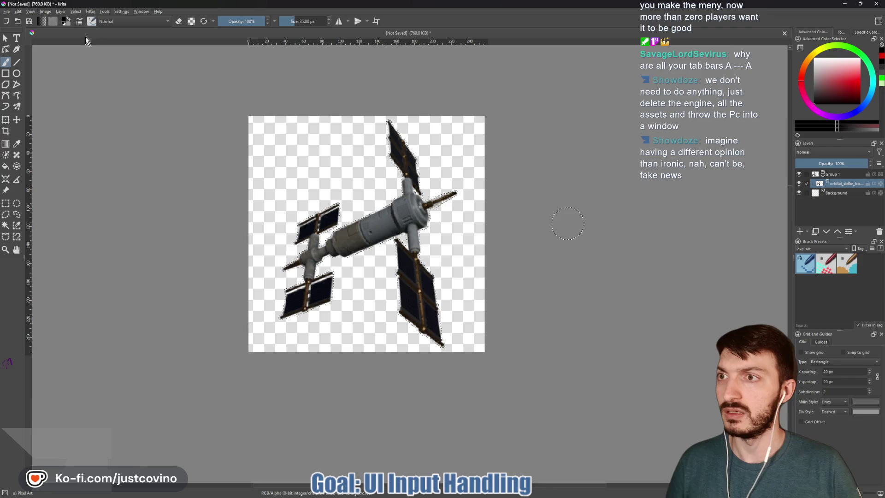
Step: Grow the selection by 4 px, add Paint Layer 2 for the outline and pick green
{"action": "left_click", "coordinate": [76, 11]}
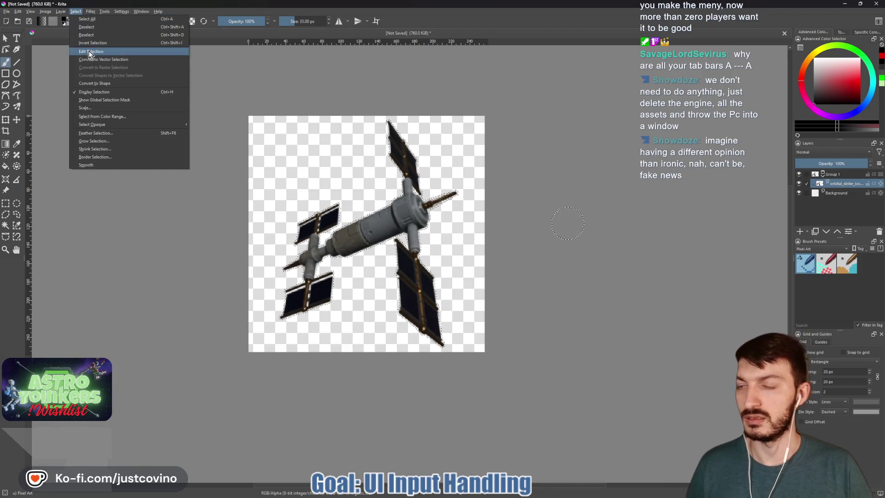
{"action": "left_click", "coordinate": [102, 140]}
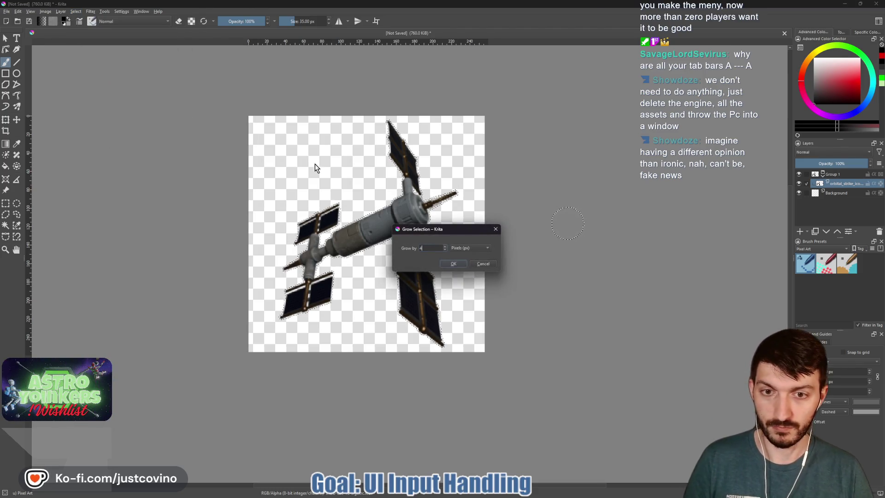
{"action": "left_click", "coordinate": [454, 264]}
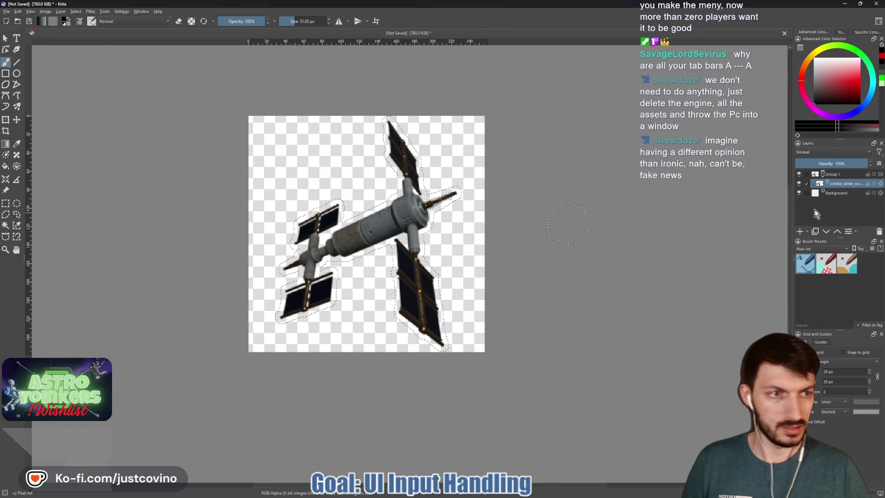
{"action": "left_click", "coordinate": [799, 232]}
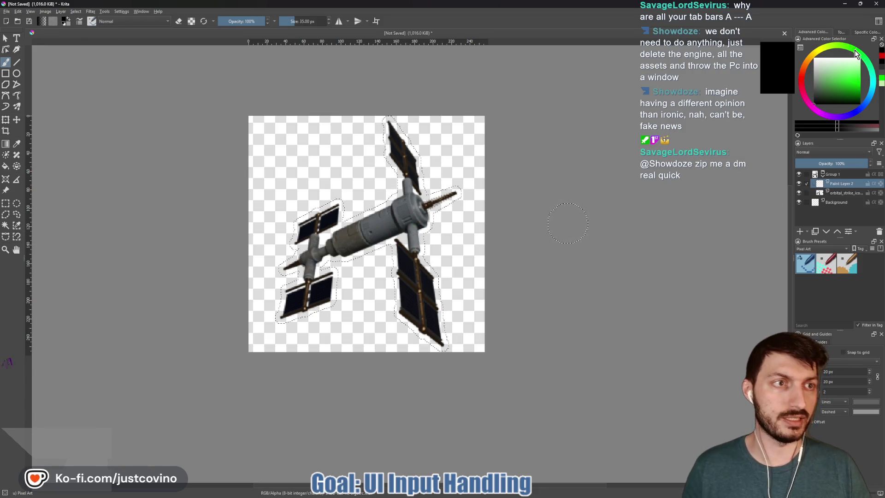
{"action": "left_click_drag", "start_coordinate": [855, 55], "coordinate": [873, 83]}
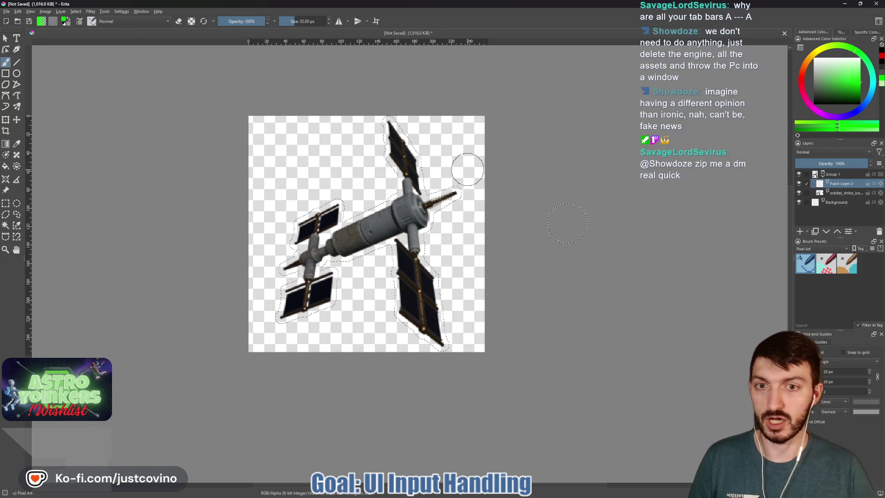
Step: Paint a thick bright-green outline around the station on Paint Layer 2 beneath it, enlarging the brush
{"action": "left_click_drag", "start_coordinate": [426, 186], "coordinate": [370, 207]}
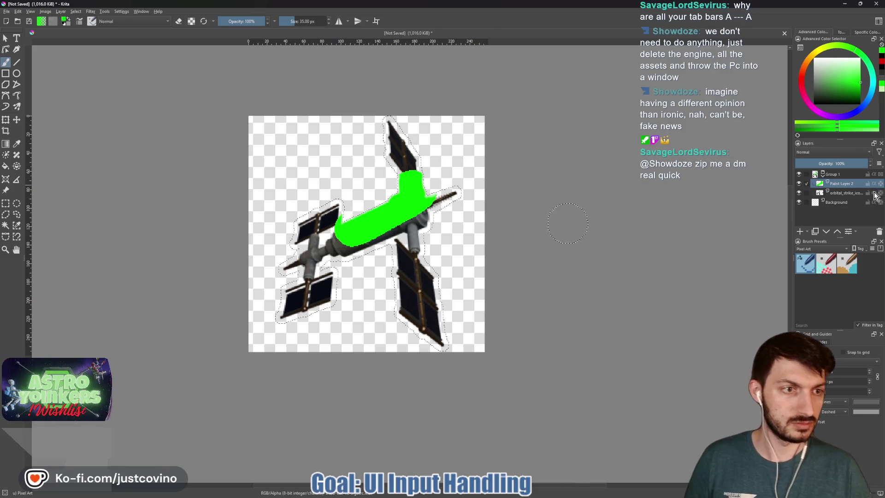
{"action": "left_click", "coordinate": [825, 236]}
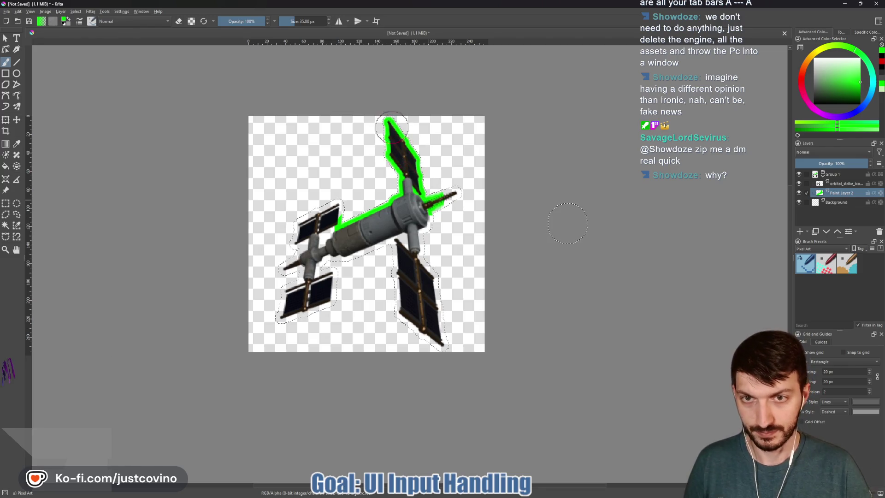
{"action": "left_click_drag", "start_coordinate": [387, 121], "coordinate": [442, 201]}
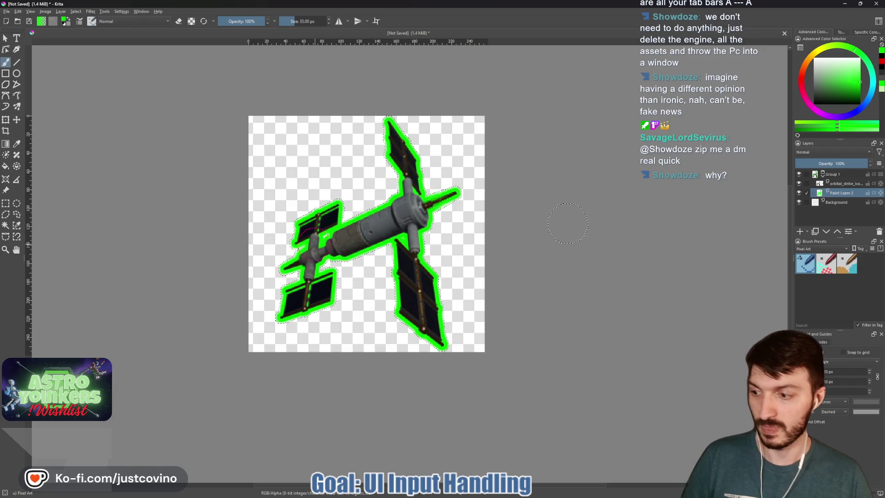
{"action": "scroll", "coordinate": [567, 223], "scroll_direction": "up", "scroll_amount": 2}
{"action": "scroll", "coordinate": [401, 207], "scroll_direction": "up", "scroll_amount": 3}
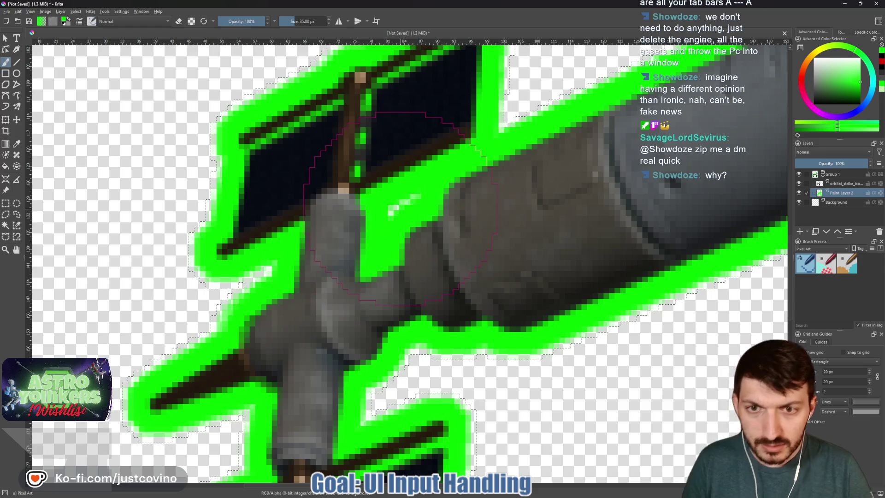
{"action": "mouse_move", "coordinate": [398, 208]}
{"action": "left_mouse_down"}
{"action": "mouse_move", "coordinate": [425, 207]}
{"action": "mouse_move", "coordinate": [366, 207]}
{"action": "mouse_move", "coordinate": [400, 207]}
{"action": "mouse_move", "coordinate": [377, 208]}
{"action": "left_mouse_up"}
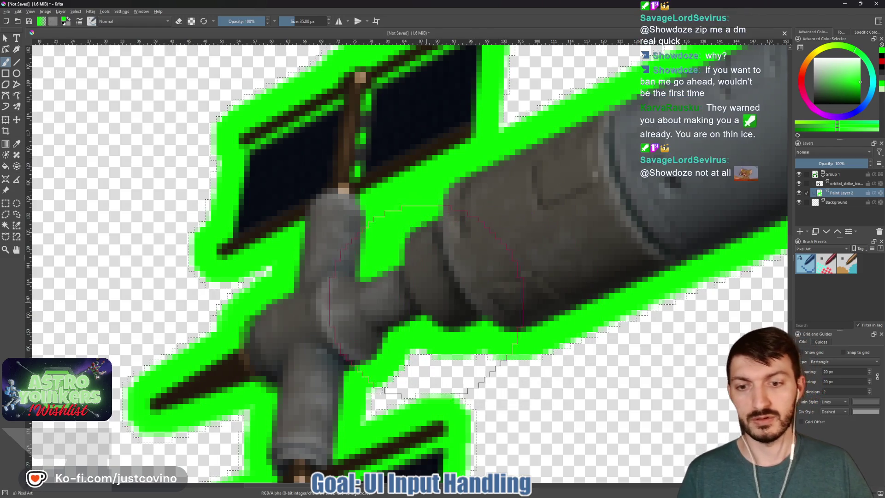
{"action": "scroll", "coordinate": [515, 290], "scroll_direction": "down", "scroll_amount": 5}
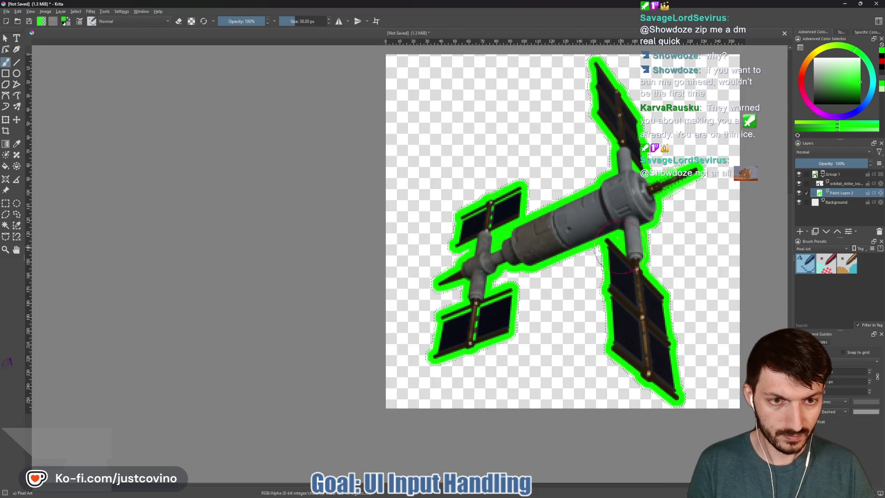
{"action": "scroll", "coordinate": [596, 253], "scroll_direction": "up", "scroll_amount": 3}
{"action": "scroll", "coordinate": [596, 252], "scroll_direction": "up", "scroll_amount": 4}
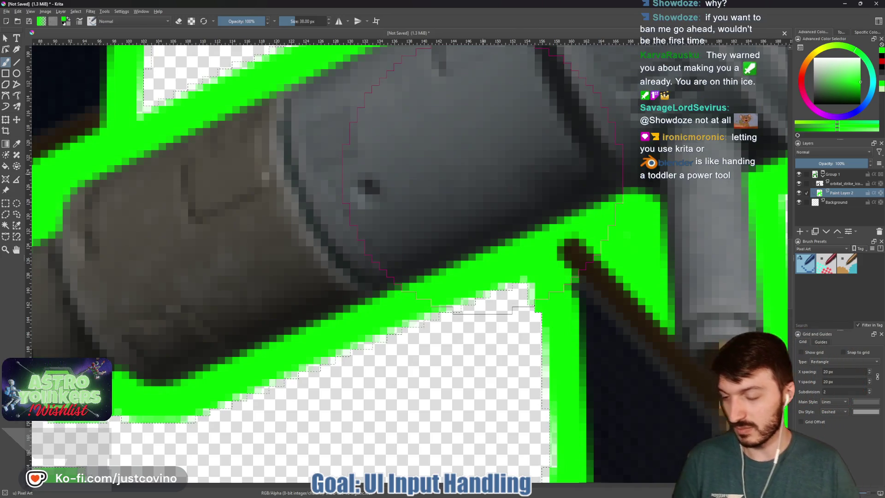
{"action": "scroll", "coordinate": [484, 167], "scroll_direction": "down", "scroll_amount": 3}
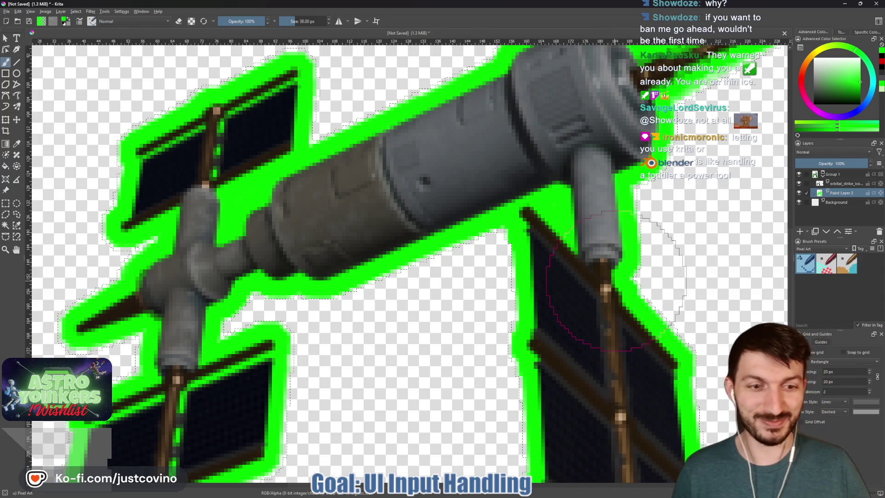
{"action": "scroll", "coordinate": [642, 132], "scroll_direction": "down", "scroll_amount": 2}
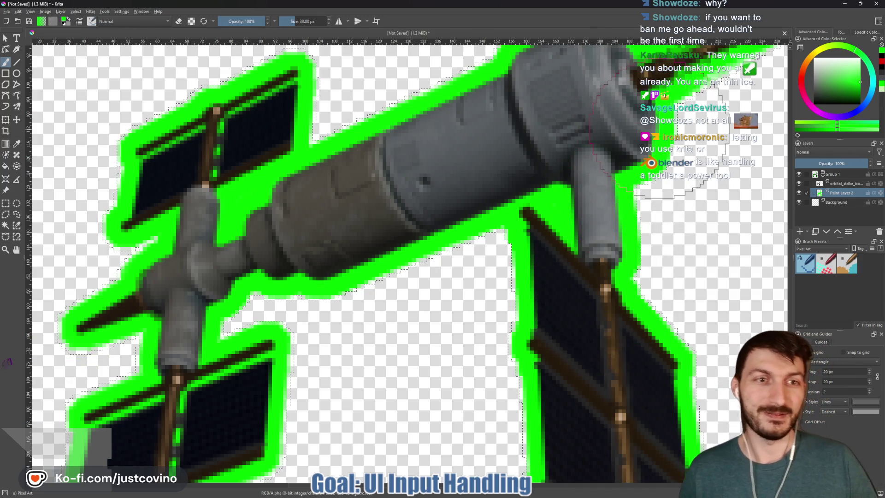
{"action": "scroll", "coordinate": [605, 221], "scroll_direction": "down", "scroll_amount": 1}
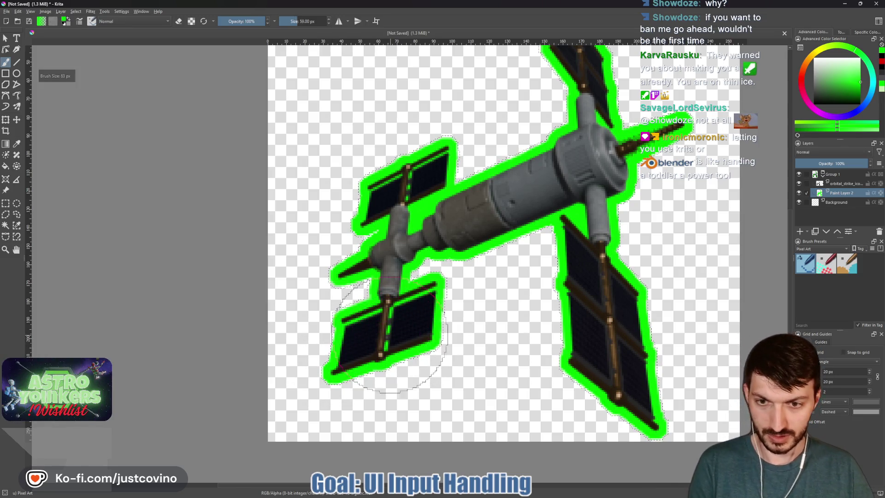
{"action": "key", "text": "bracketright"}
{"action": "key", "text": "bracketright"}
{"action": "key", "text": "bracketright"}
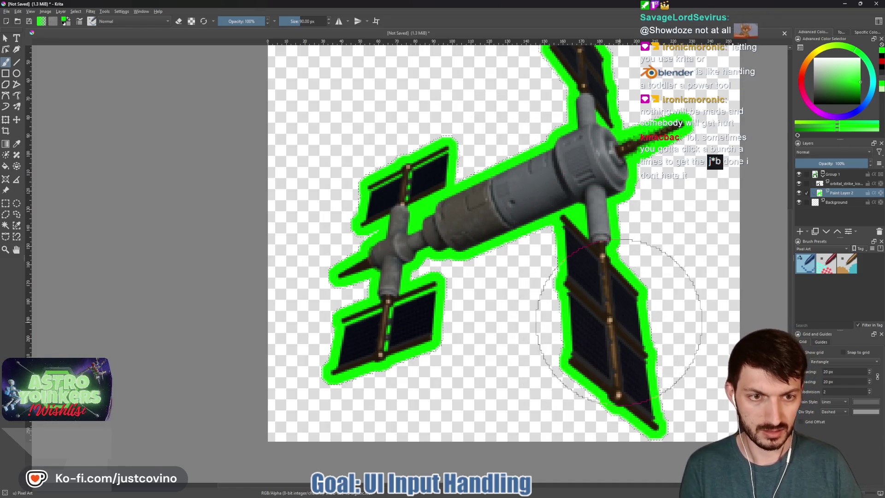
{"action": "scroll", "coordinate": [586, 182], "scroll_direction": "down", "scroll_amount": 3}
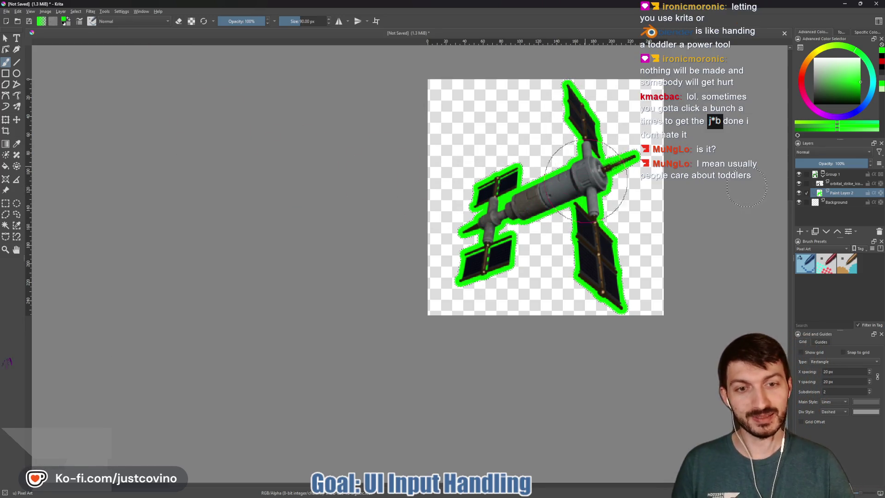
Step: Export the green-outlined station as orbital_strike_enabled.png, then switch the colour to red
{"action": "left_click", "coordinate": [7, 12]}
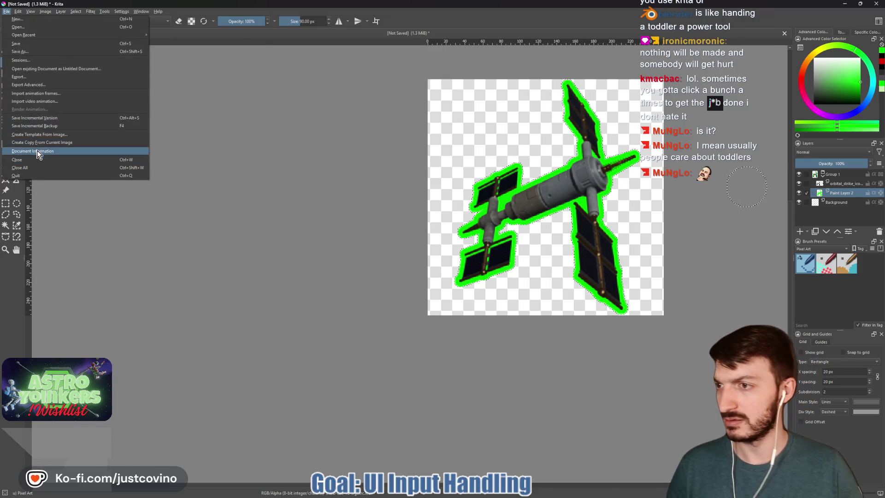
{"action": "left_click", "coordinate": [25, 81]}
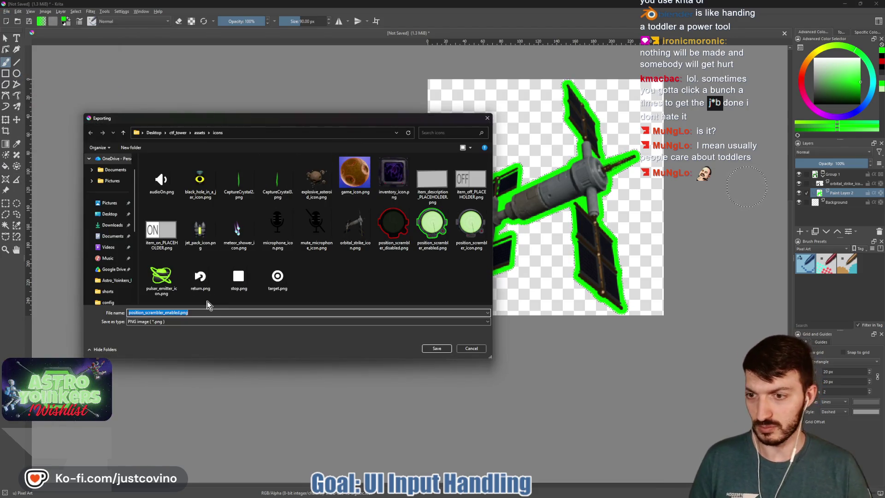
{"action": "mouse_move", "coordinate": [158, 312]}
{"action": "left_mouse_down"}
{"action": "mouse_move", "coordinate": [120, 309]}
{"action": "mouse_move", "coordinate": [144, 312]}
{"action": "left_mouse_up"}
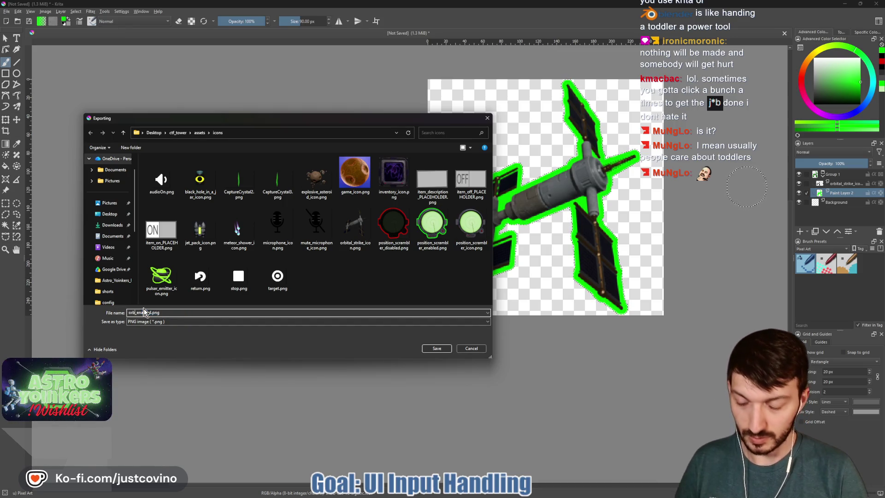
{"action": "type", "text": "en"}
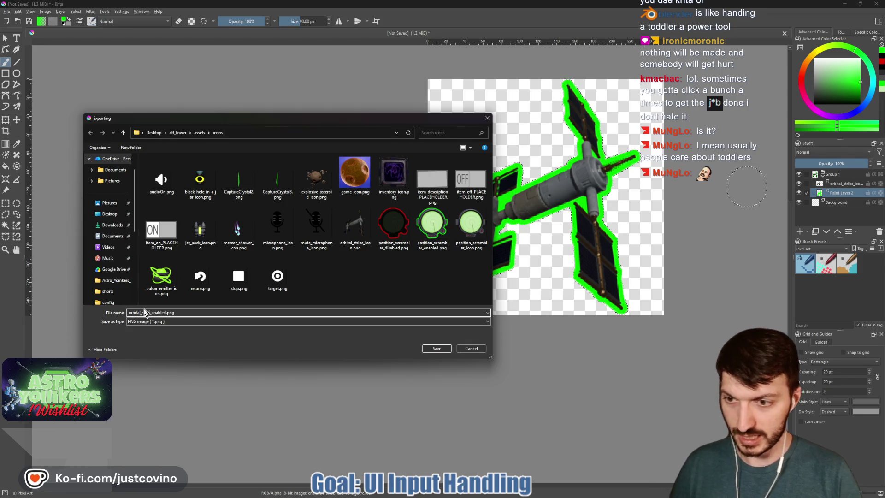
{"action": "left_click", "coordinate": [437, 349]}
{"action": "left_click", "coordinate": [474, 316]}
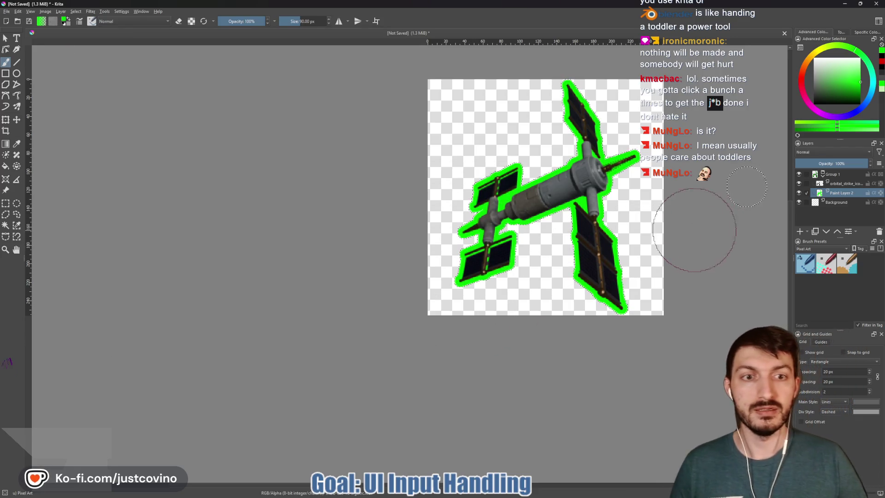
{"action": "left_click", "coordinate": [799, 81]}
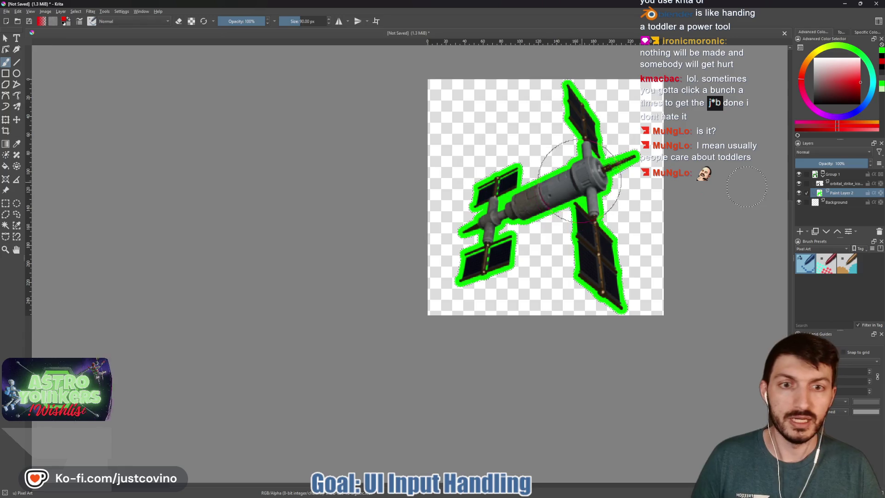
Step: Paint over the whole outline in red with a brush up to 250 px, undoing a stray stroke
{"action": "left_click_drag", "start_coordinate": [609, 169], "coordinate": [425, 239]}
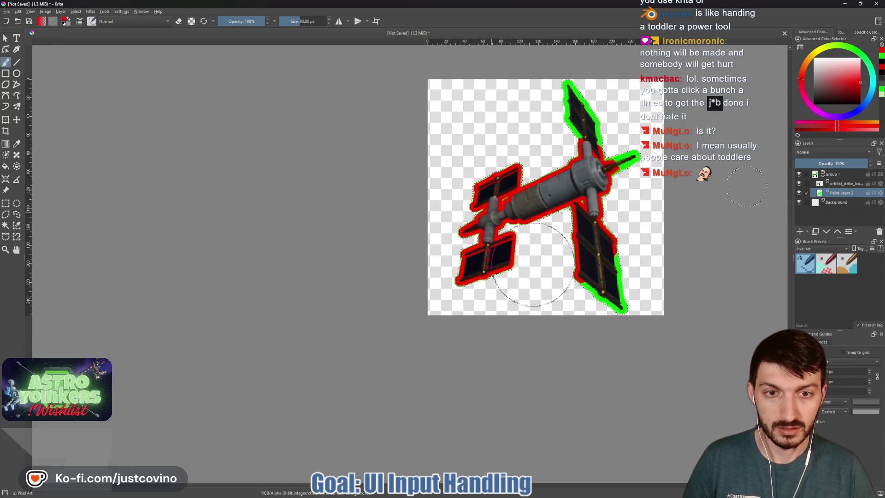
{"action": "key", "text": "ctrl+z"}
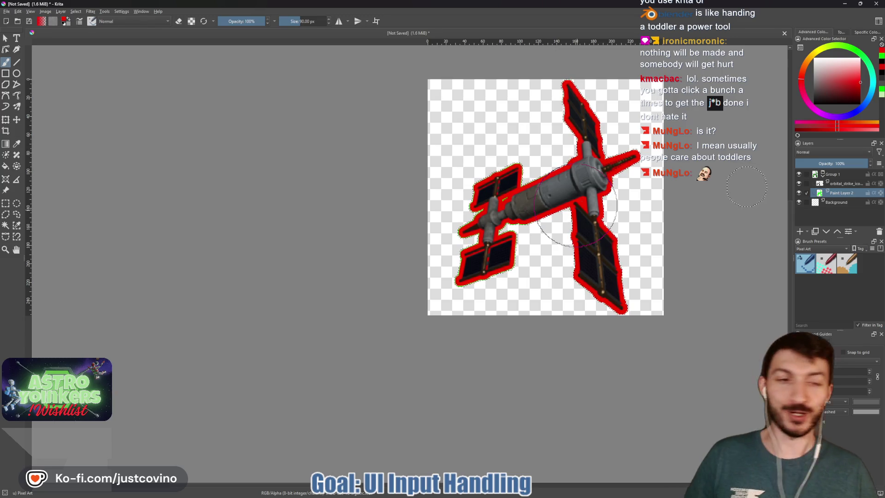
{"action": "scroll", "coordinate": [573, 207], "scroll_direction": "up", "scroll_amount": 4}
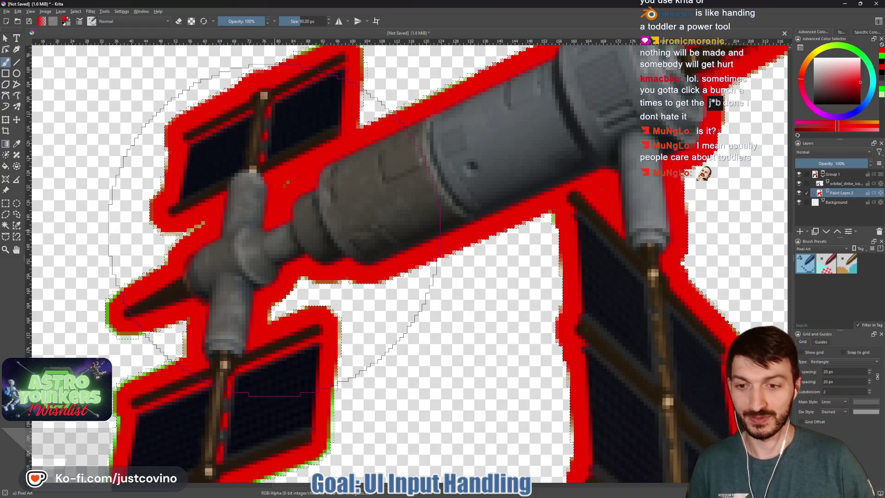
{"action": "key", "text": "bracketright"}
{"action": "key", "text": "bracketright"}
{"action": "key", "text": "bracketright"}
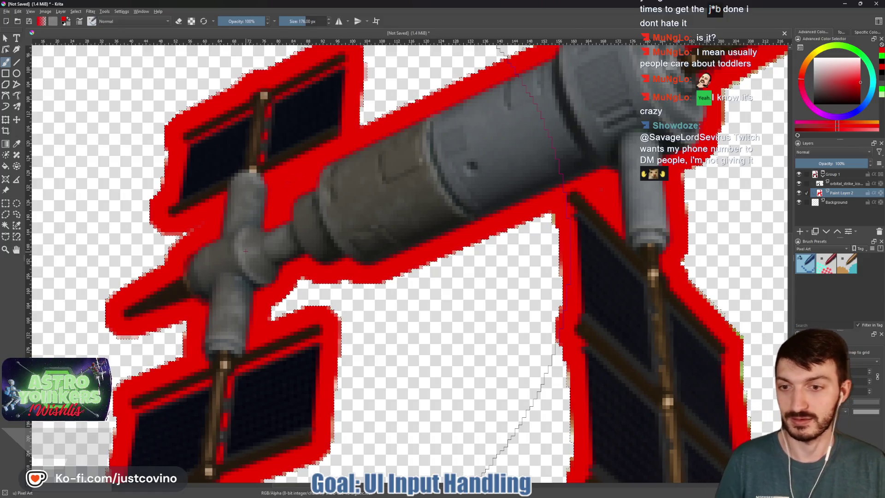
{"action": "scroll", "coordinate": [384, 242], "scroll_direction": "down", "scroll_amount": 3}
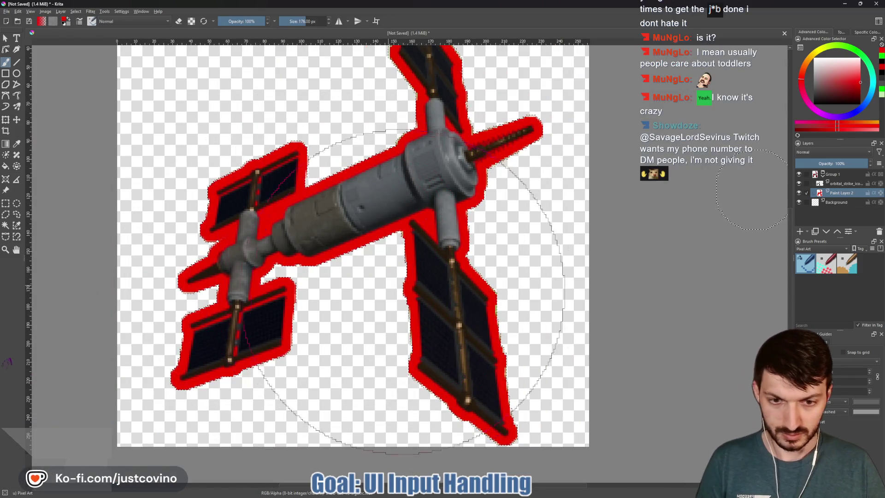
{"action": "key", "text": "bracketright"}
{"action": "key", "text": "bracketright"}
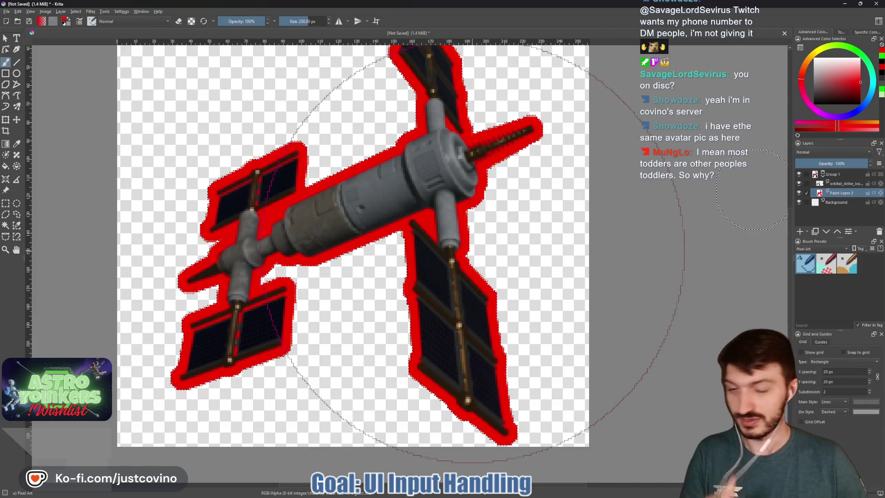
{"action": "scroll", "coordinate": [487, 252], "scroll_direction": "down", "scroll_amount": 1}
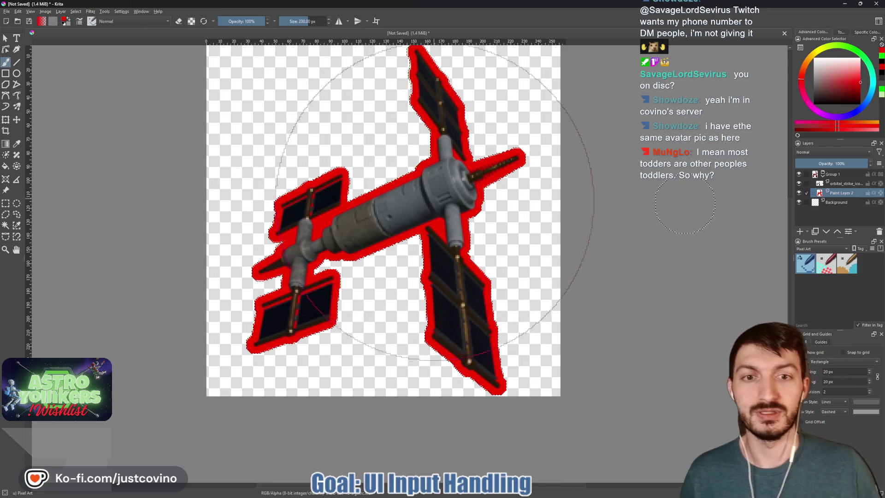
{"action": "left_click", "coordinate": [830, 184]}
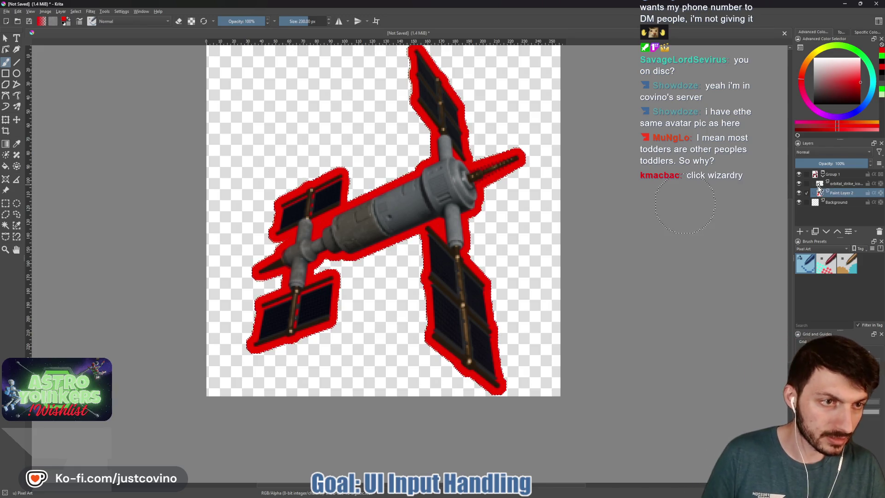
{"action": "right_click", "coordinate": [826, 185]}
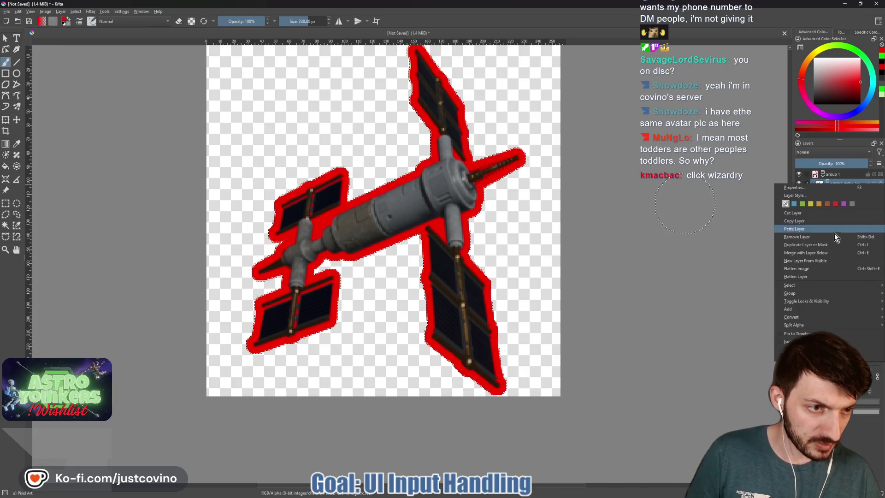
{"action": "mouse_move", "coordinate": [810, 309]}
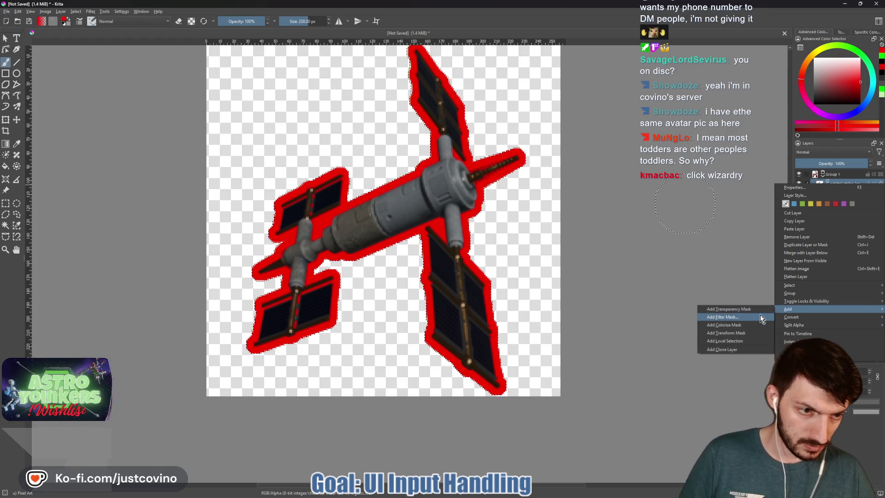
Step: Add an HSV/HSL Adjustment filter mask with Lightness -80 to darken the station artwork
{"action": "left_click", "coordinate": [740, 316]}
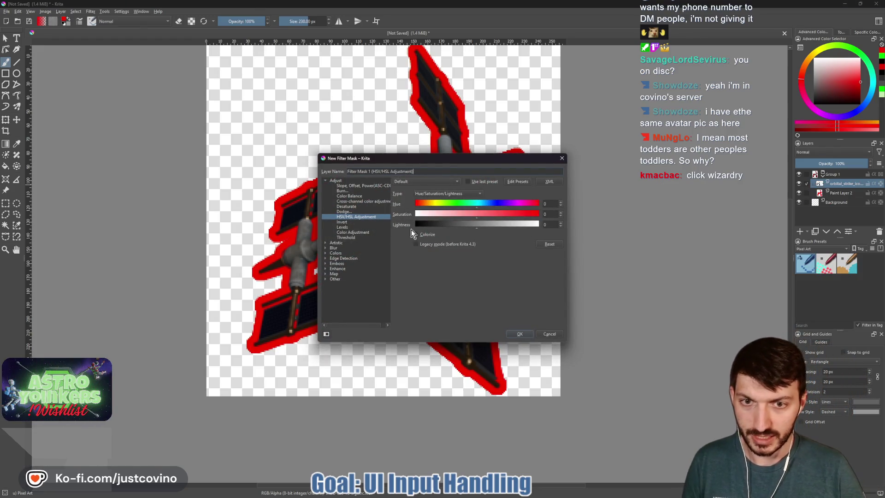
{"action": "left_click_drag", "start_coordinate": [472, 228], "coordinate": [434, 230]}
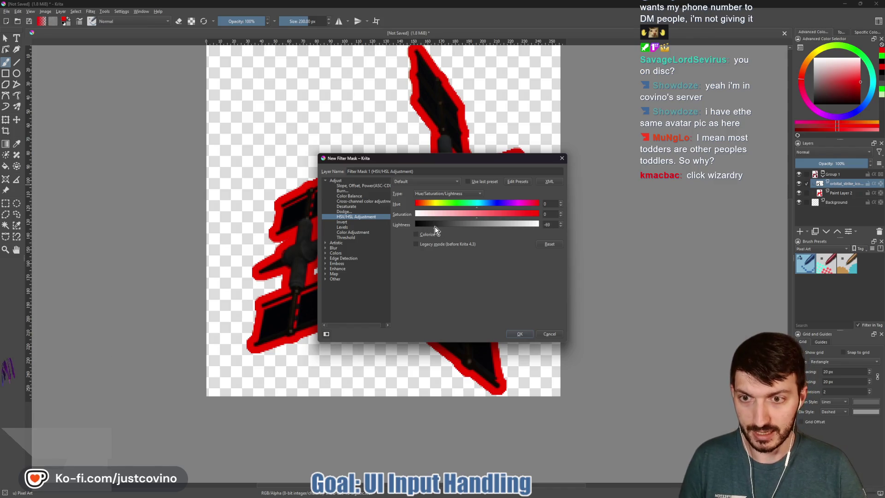
{"action": "mouse_move", "coordinate": [448, 159]}
{"action": "left_mouse_down"}
{"action": "mouse_move", "coordinate": [683, 154]}
{"action": "mouse_move", "coordinate": [656, 141]}
{"action": "left_mouse_up"}
{"action": "left_click_drag", "start_coordinate": [640, 204], "coordinate": [635, 204]}
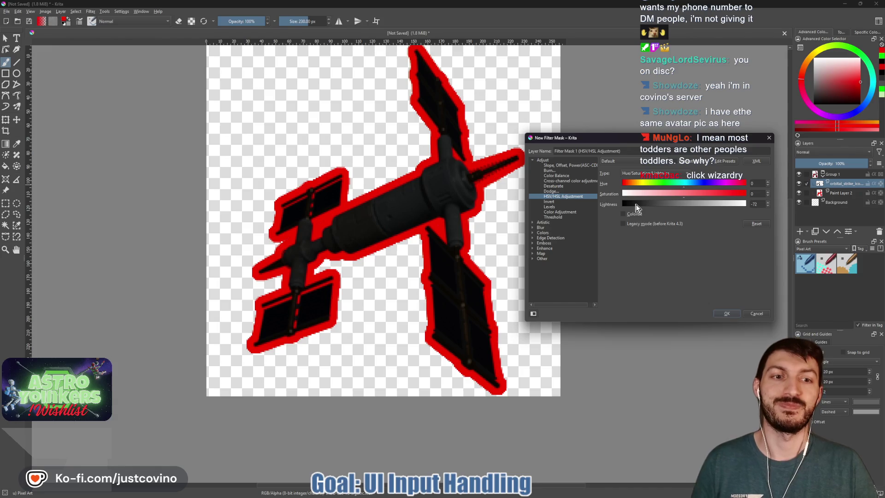
{"action": "key", "text": "Return"}
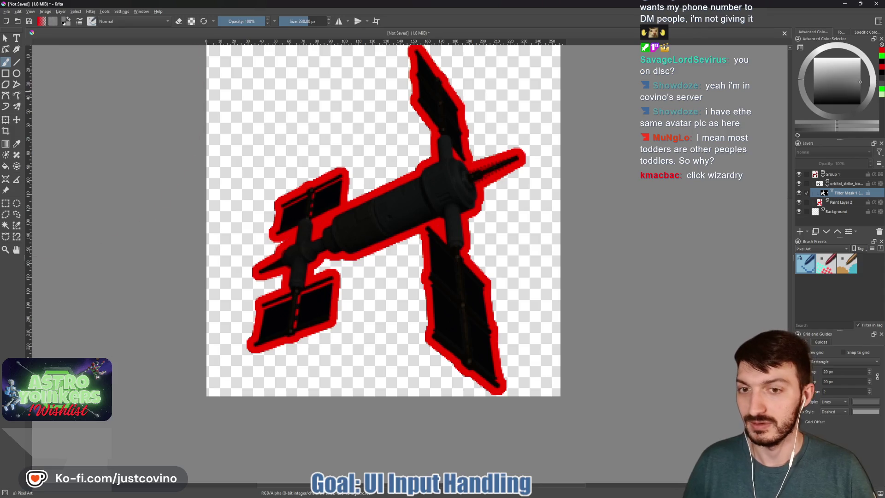
{"action": "left_click", "coordinate": [7, 11]}
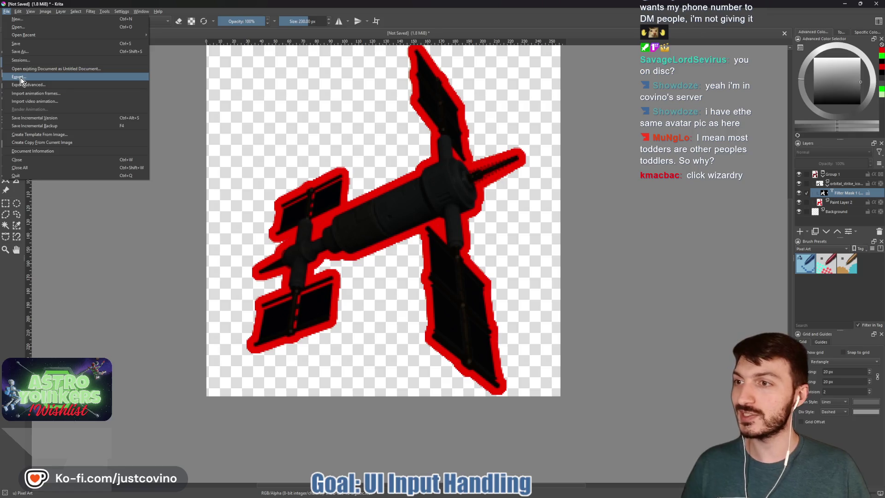
Step: Export the darkened red-outlined station as orbital_strike_disabled.png into the icons folder
{"action": "left_click", "coordinate": [21, 78]}
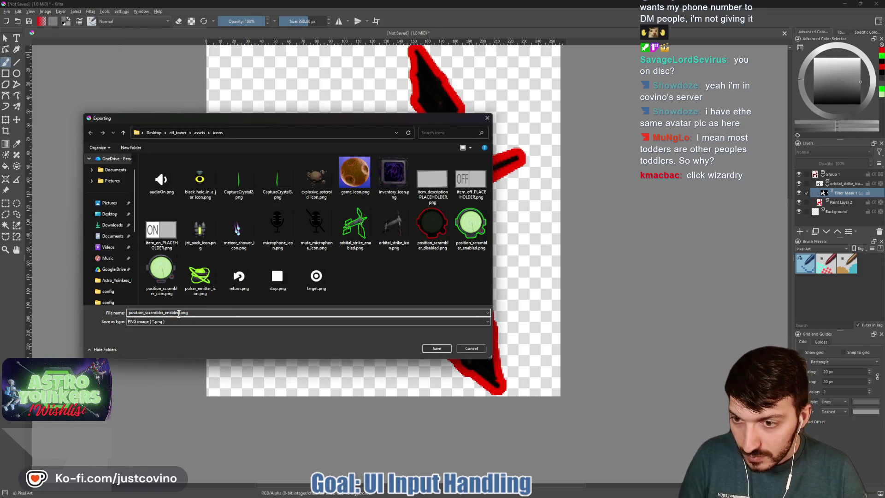
{"action": "type", "text": "o"}
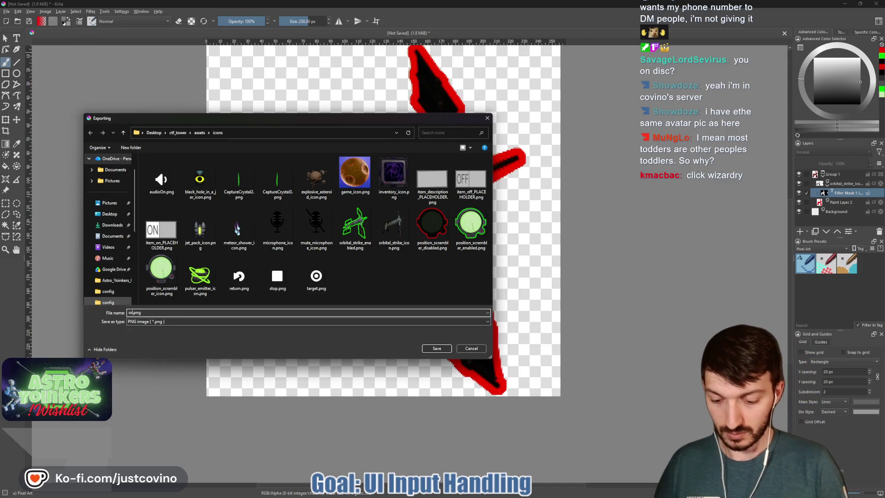
{"action": "type", "text": "_st"}
{"action": "type", "text": "rike_"}
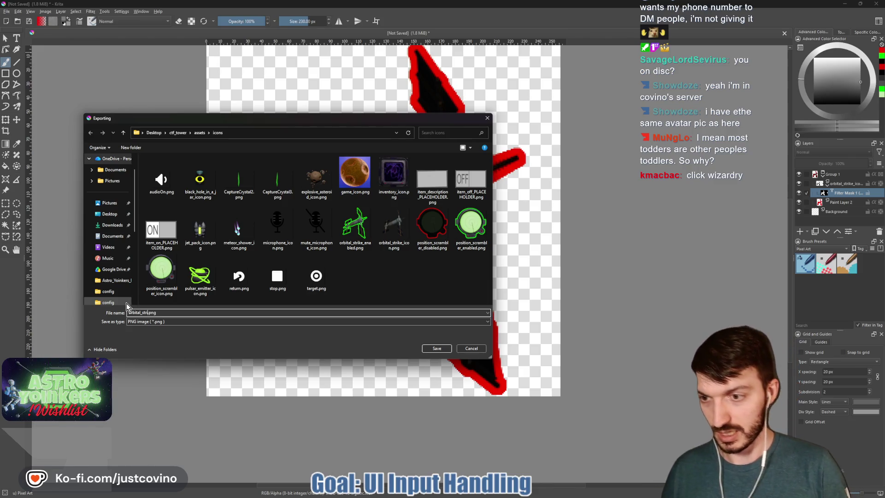
{"action": "type", "text": "disabled"}
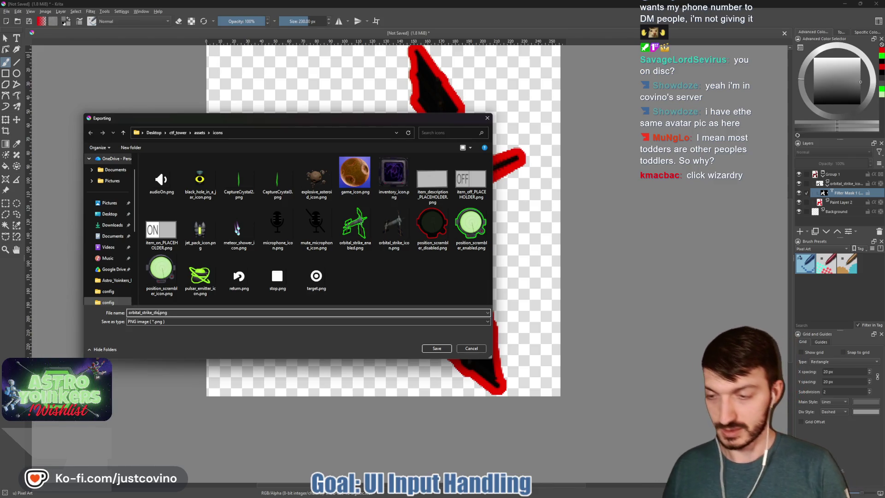
{"action": "left_click", "coordinate": [437, 347]}
{"action": "left_click", "coordinate": [477, 316]}
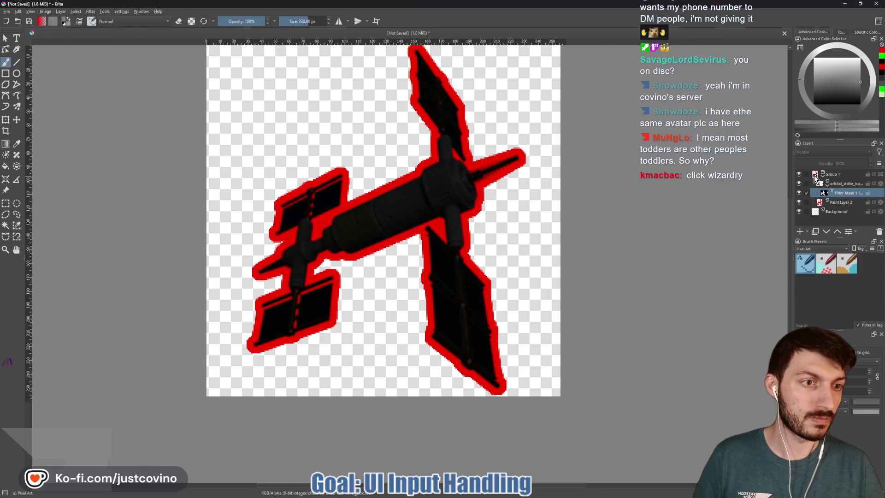
Step: Delete Group 1 and Paint Layer 2 leaving only Background, shrink the brush and switch to the icons folder
{"action": "left_click", "coordinate": [834, 174]}
{"action": "left_click", "coordinate": [832, 210]}
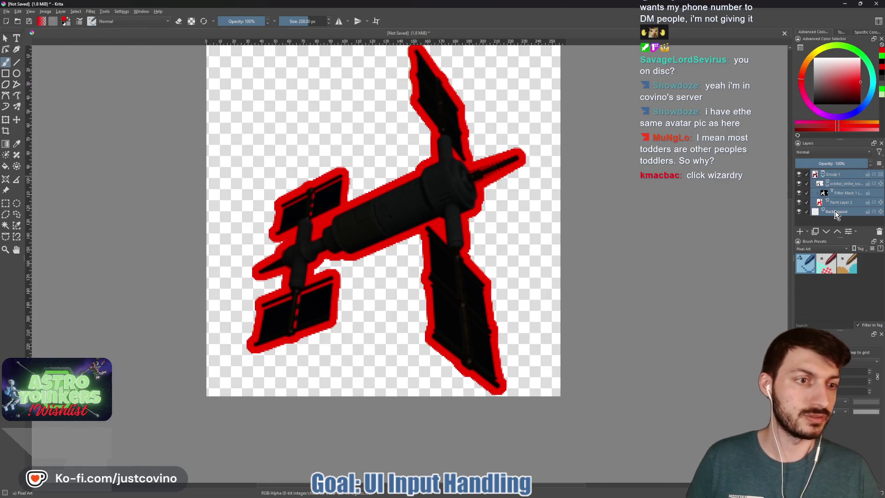
{"action": "left_click", "coordinate": [816, 201], "text": "shift"}
{"action": "left_click", "coordinate": [806, 183]}
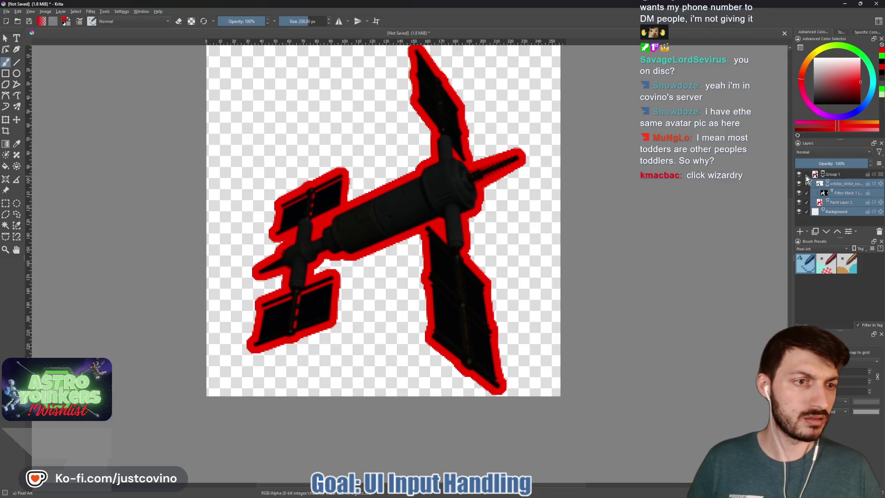
{"action": "left_click", "coordinate": [806, 211]}
{"action": "key", "text": "shift+Delete"}
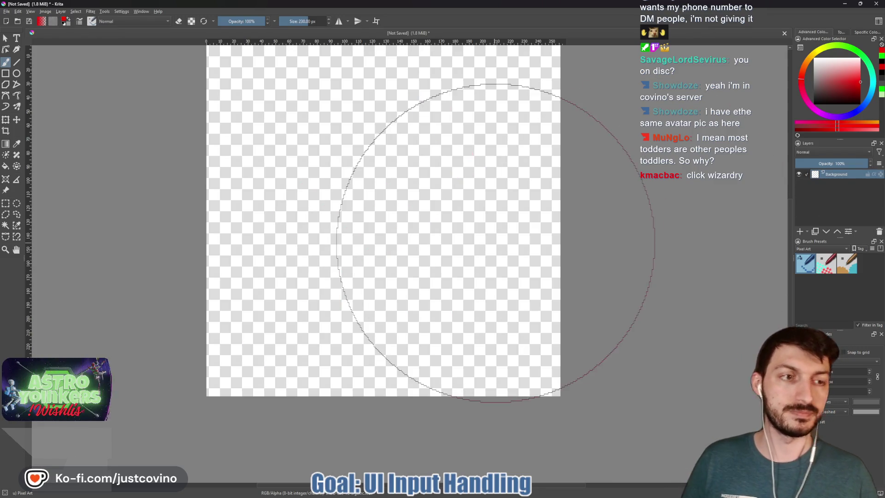
{"action": "left_click_drag", "start_coordinate": [464, 263], "coordinate": [416, 263]}
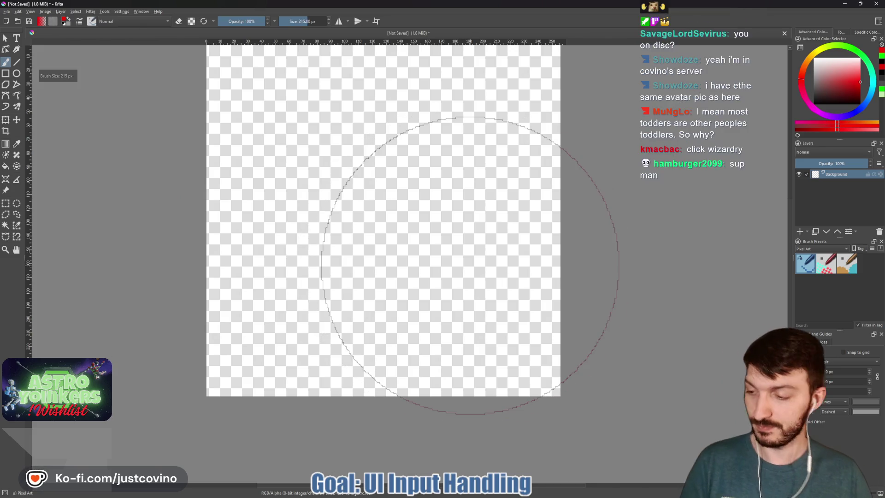
{"action": "scroll", "coordinate": [460, 259], "scroll_direction": "down", "scroll_amount": 2}
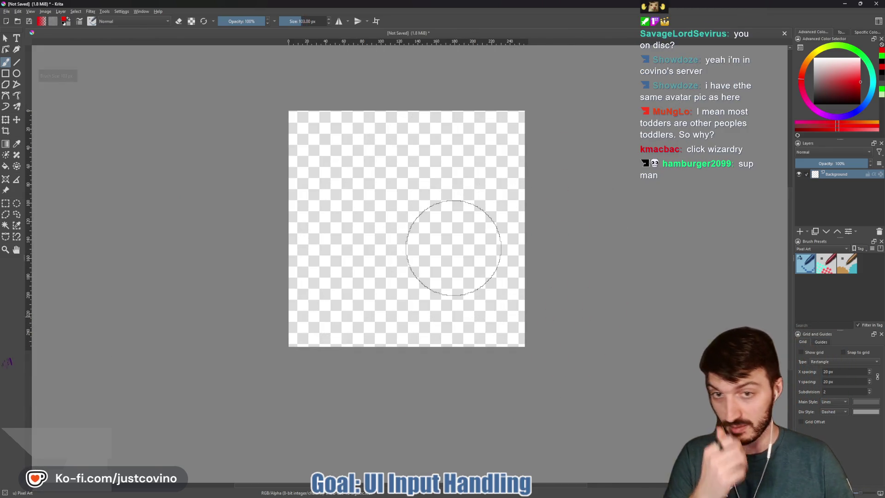
{"action": "key", "text": "alt+Tab"}
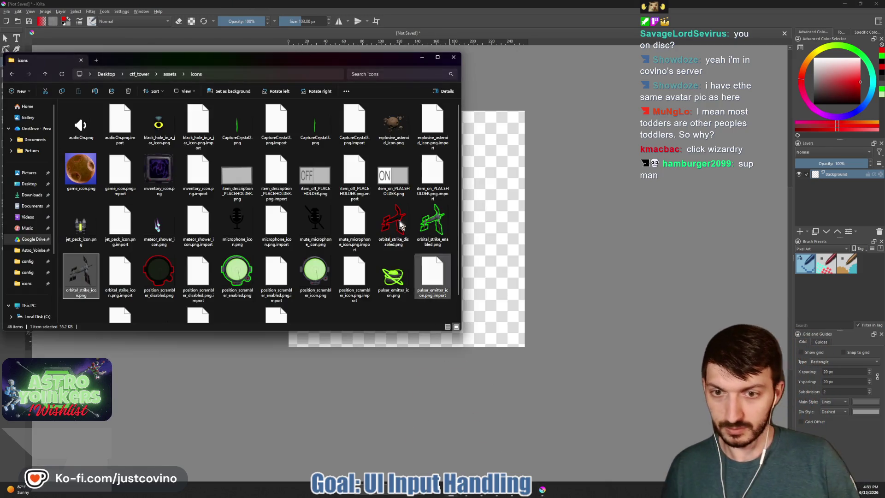
Step: Drop pulsar_emitter_icon.png in as a new layer, then back out and clear the leftover orbital strike layers
{"action": "left_click_drag", "start_coordinate": [393, 277], "coordinate": [492, 244]}
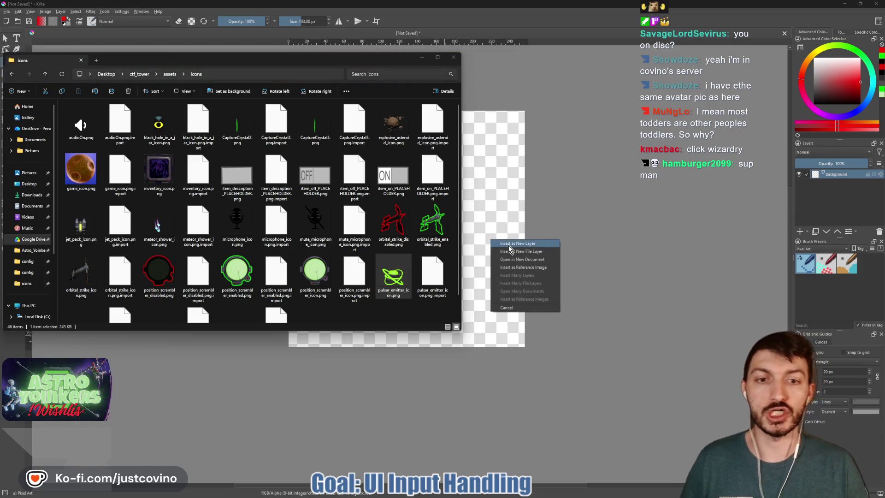
{"action": "left_click", "coordinate": [515, 245]}
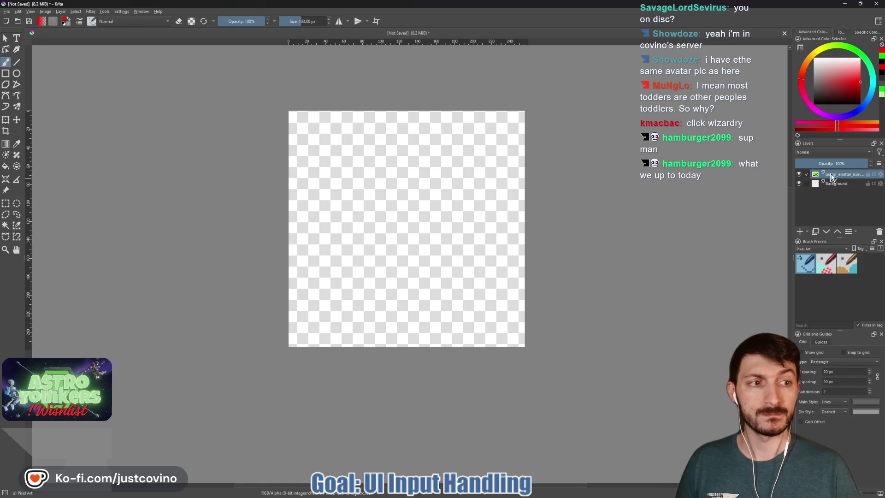
{"action": "left_click", "coordinate": [801, 184]}
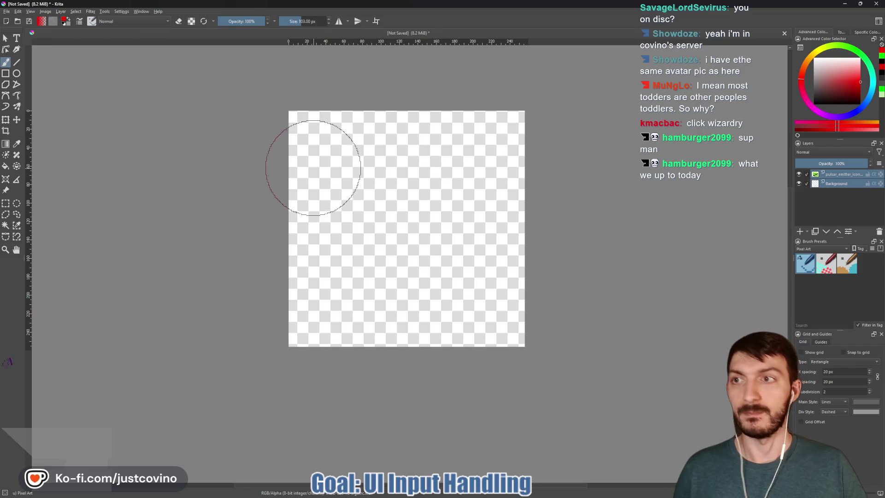
{"action": "key", "text": "shift+Delete"}
{"action": "key", "text": "ctrl+v"}
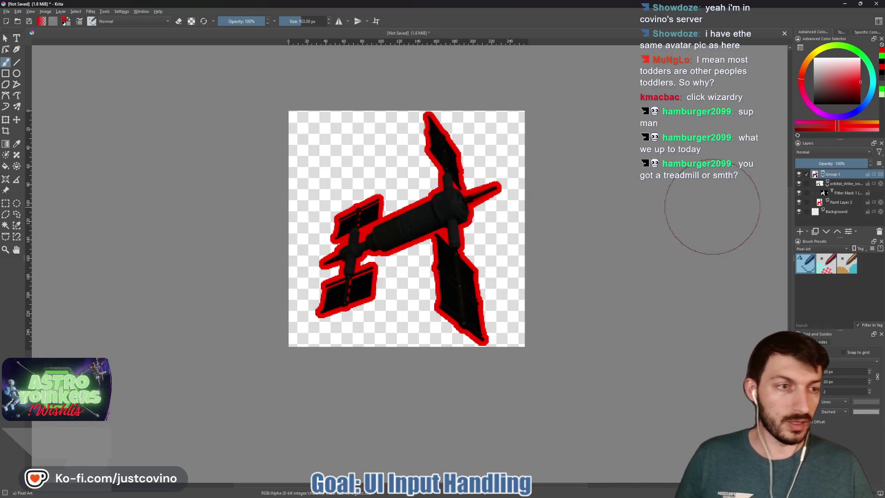
{"action": "left_click", "coordinate": [808, 204]}
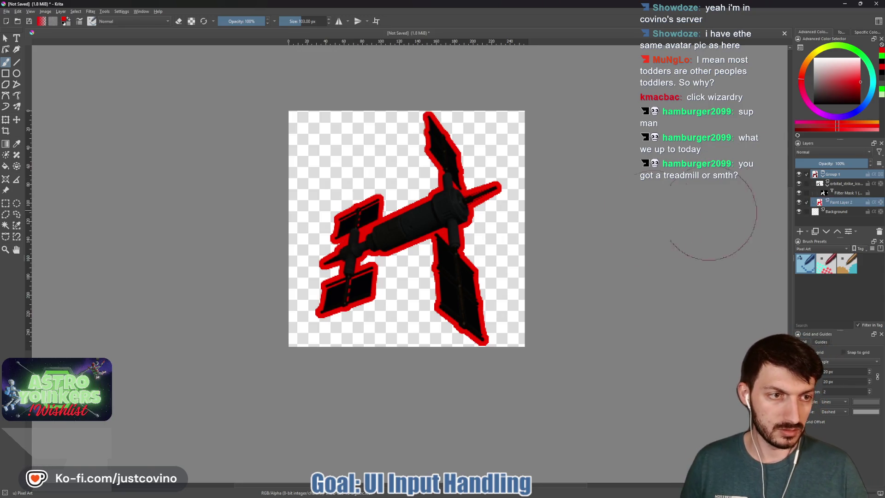
{"action": "left_click", "coordinate": [816, 190]}
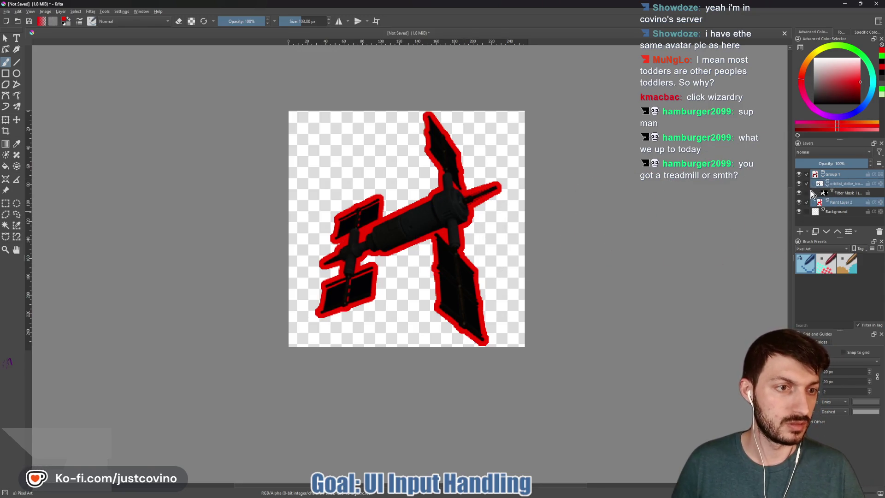
{"action": "key", "text": "Delete"}
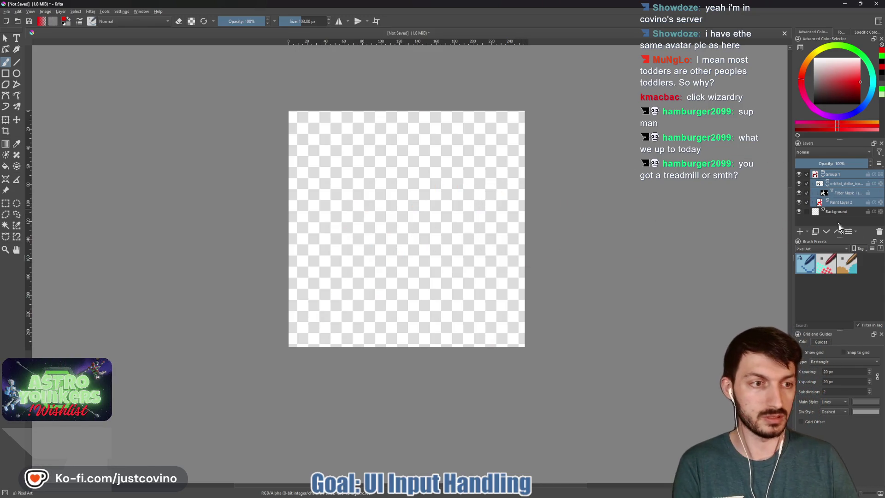
{"action": "left_click", "coordinate": [878, 232]}
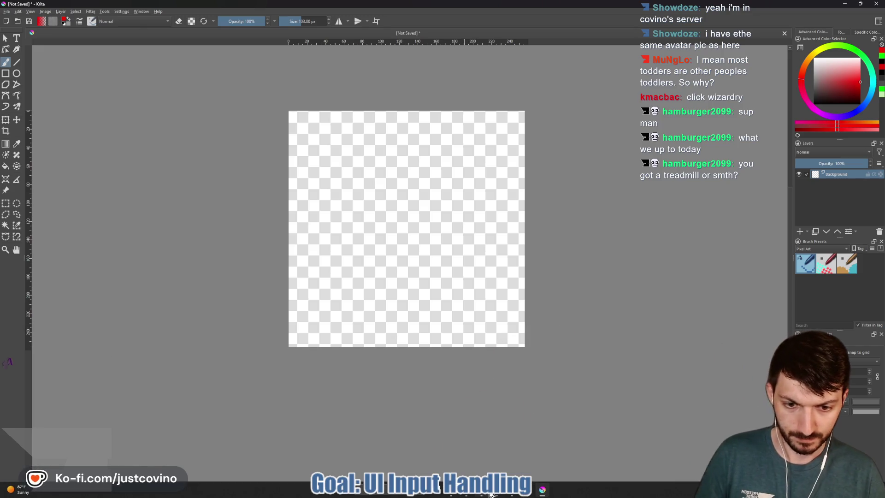
Step: Insert pulsar_emitter_icon.png again as a new layer above Background and pick the Transform tool
{"action": "left_click", "coordinate": [436, 494]}
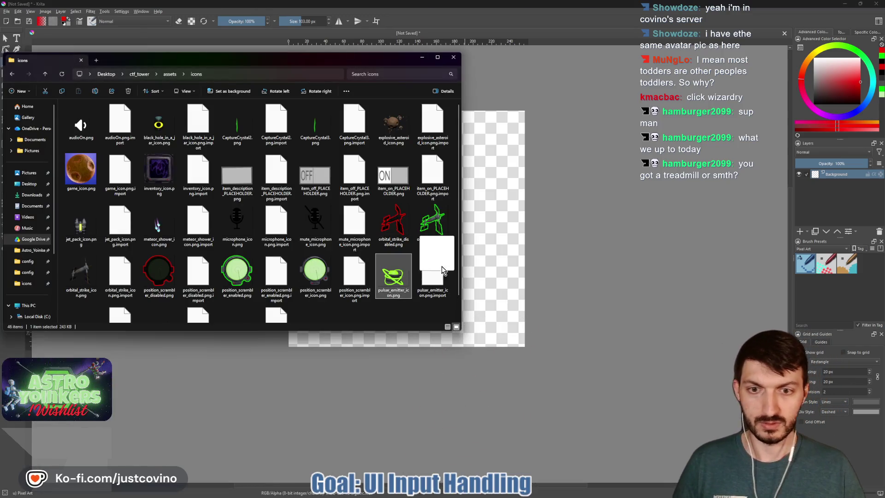
{"action": "left_click_drag", "start_coordinate": [393, 276], "coordinate": [485, 255]}
{"action": "left_click", "coordinate": [524, 265]}
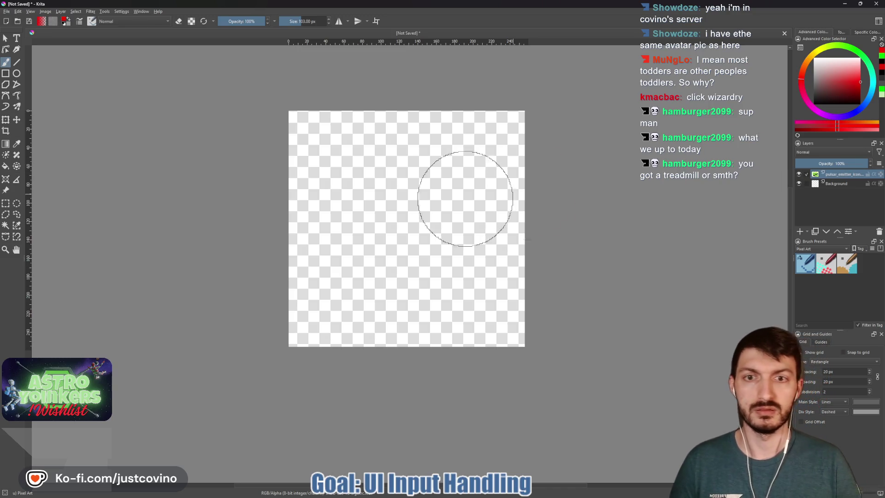
{"action": "left_click", "coordinate": [5, 119]}
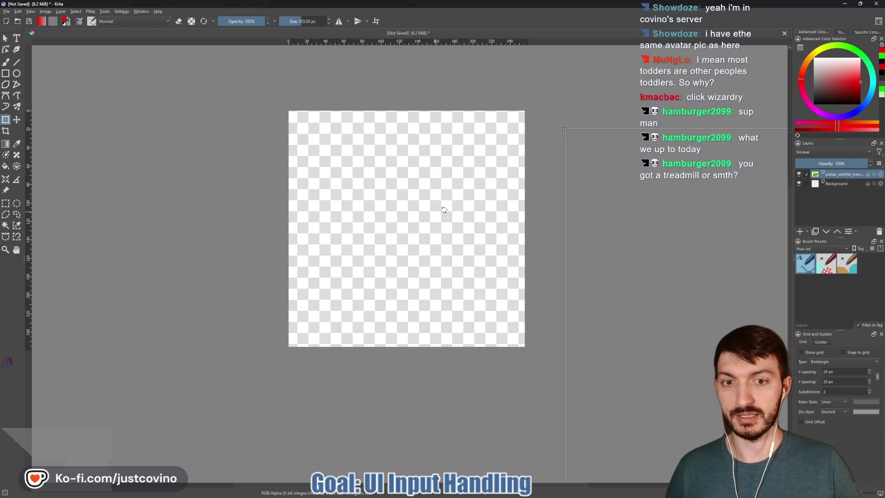
{"action": "scroll", "coordinate": [462, 207], "scroll_direction": "down", "scroll_amount": 8}
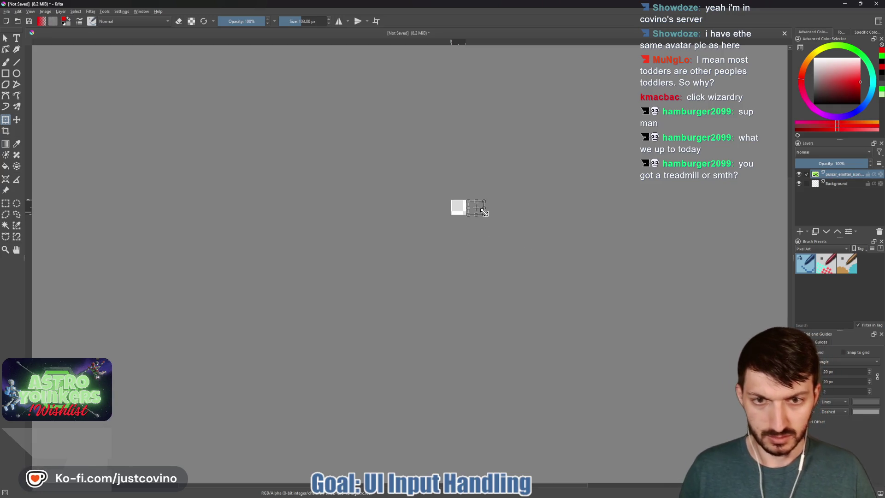
{"action": "scroll", "coordinate": [483, 211], "scroll_direction": "up", "scroll_amount": 8}
Step: Move and scale the pulsar emitter artwork up to fill the canvas, applying each transform
{"action": "left_click_drag", "start_coordinate": [293, 176], "coordinate": [286, 172]}
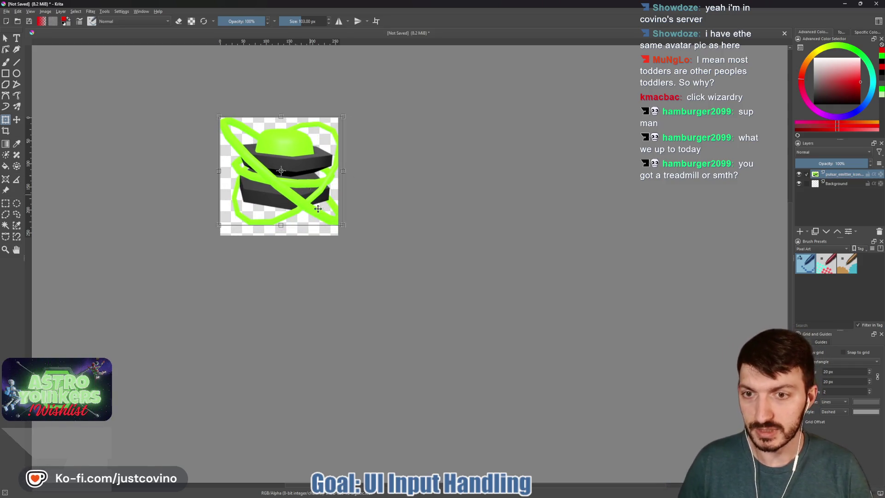
{"action": "left_click_drag", "start_coordinate": [343, 227], "coordinate": [327, 222]}
{"action": "key", "text": "Return"}
{"action": "left_click", "coordinate": [273, 169]}
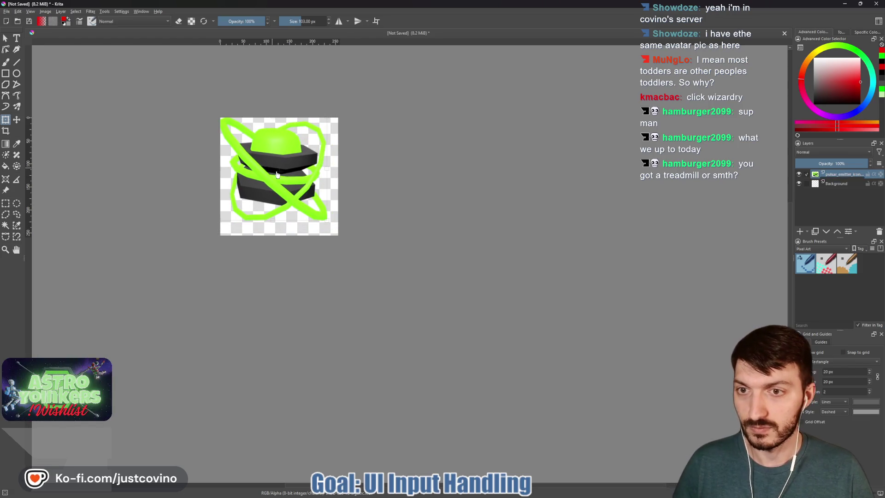
{"action": "left_click_drag", "start_coordinate": [277, 177], "coordinate": [284, 179]}
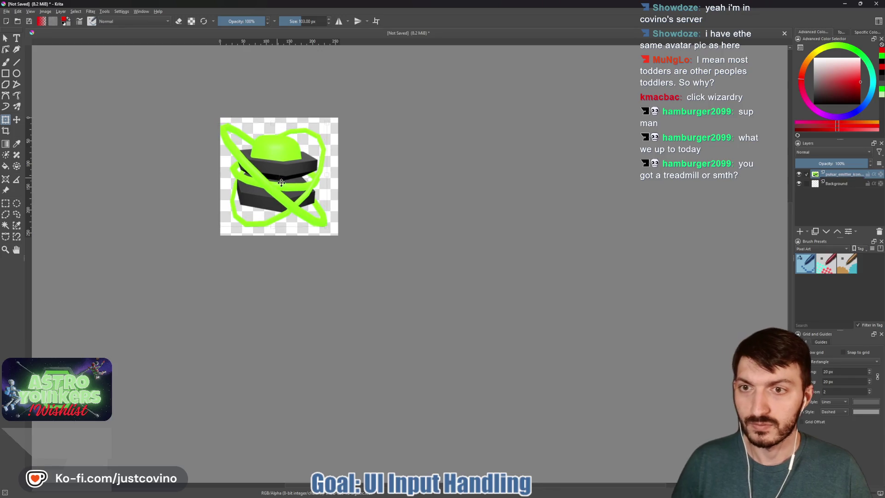
{"action": "key", "text": "Return"}
{"action": "left_click", "coordinate": [284, 179]}
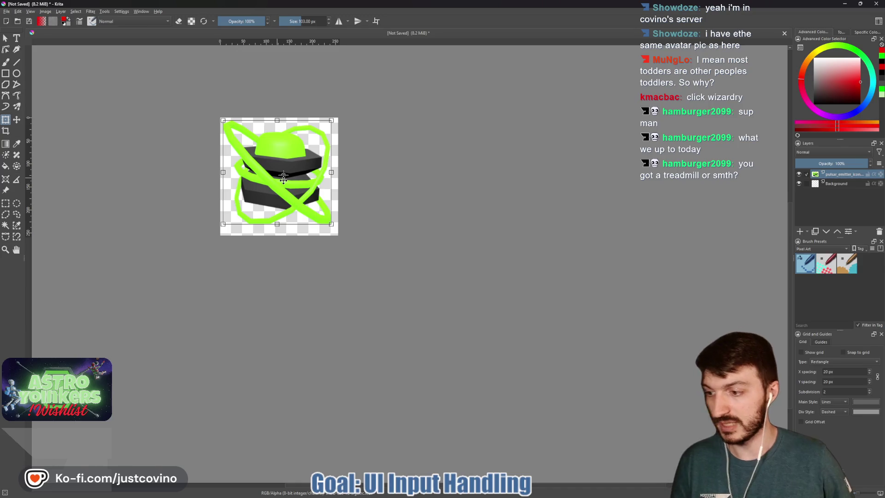
{"action": "left_click_drag", "start_coordinate": [190, 193], "coordinate": [236, 202]}
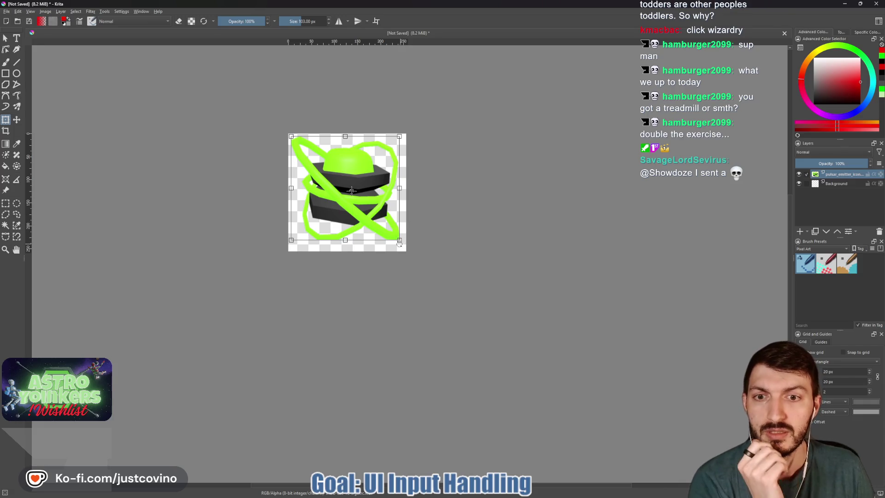
Step: Fine-tune the icon's corners so its green rings sit just within the canvas edges
{"action": "left_click_drag", "start_coordinate": [399, 238], "coordinate": [404, 250]}
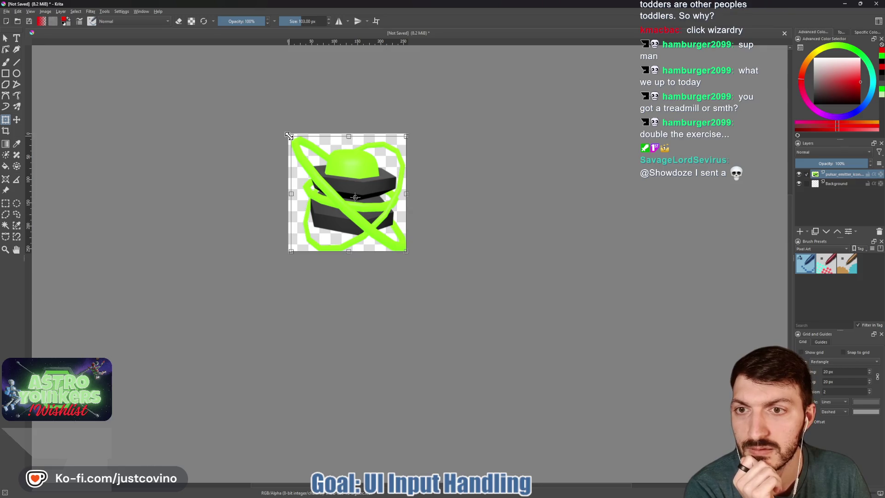
{"action": "left_click_drag", "start_coordinate": [289, 135], "coordinate": [288, 134]}
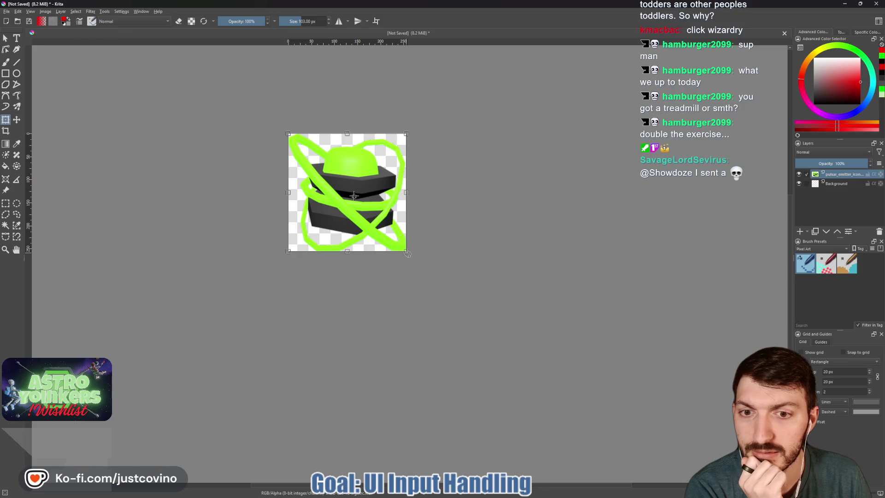
{"action": "left_click_drag", "start_coordinate": [407, 252], "coordinate": [403, 248]}
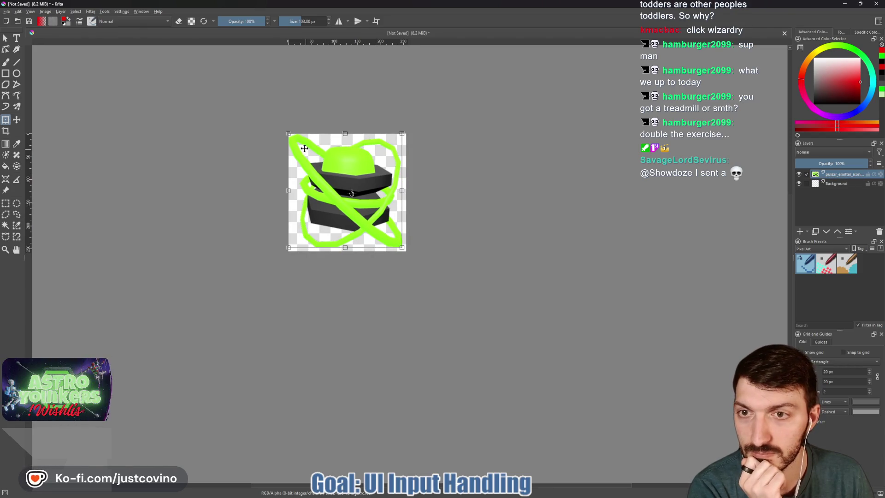
{"action": "left_click_drag", "start_coordinate": [288, 135], "coordinate": [293, 141]}
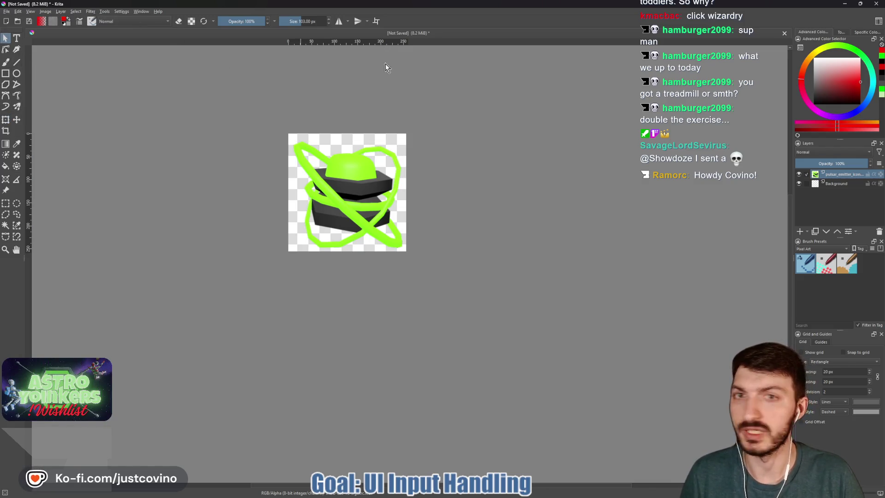
Step: Select the pulsar emitter's opaque pixels and grow the selection slightly outward
{"action": "left_click", "coordinate": [74, 12]}
{"action": "mouse_move", "coordinate": [105, 125]}
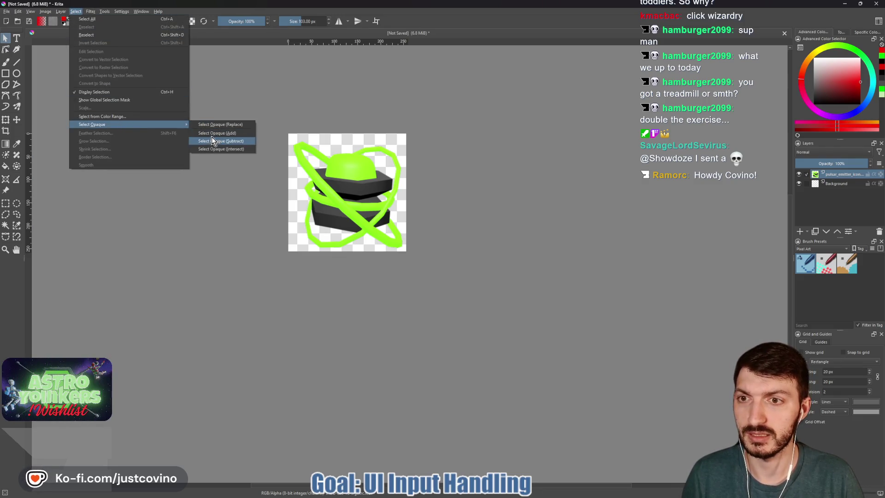
{"action": "left_click", "coordinate": [211, 140]}
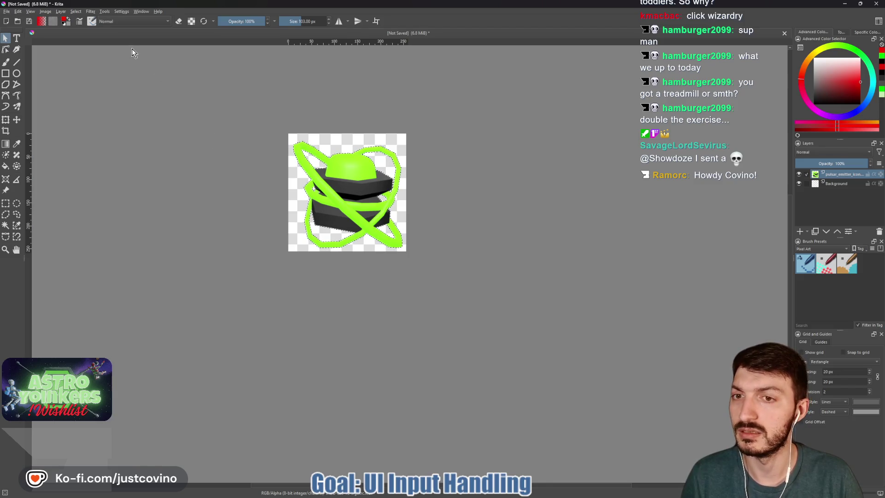
{"action": "left_click", "coordinate": [76, 14]}
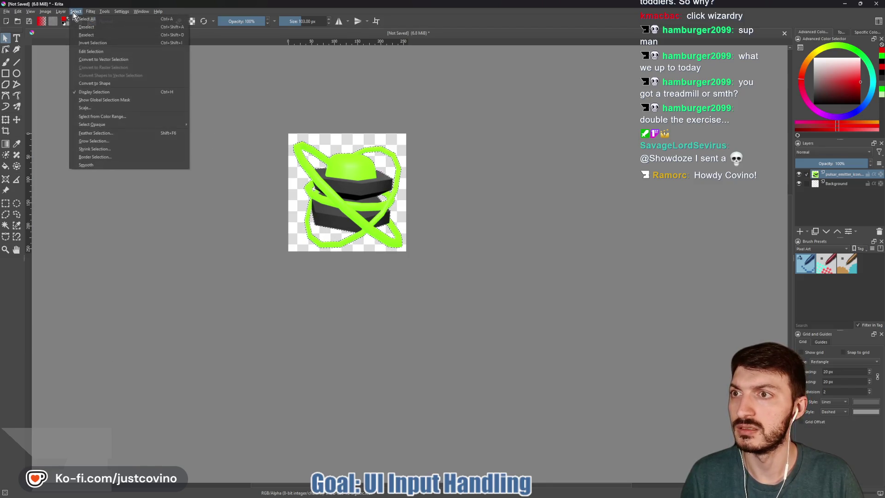
{"action": "left_click", "coordinate": [102, 144]}
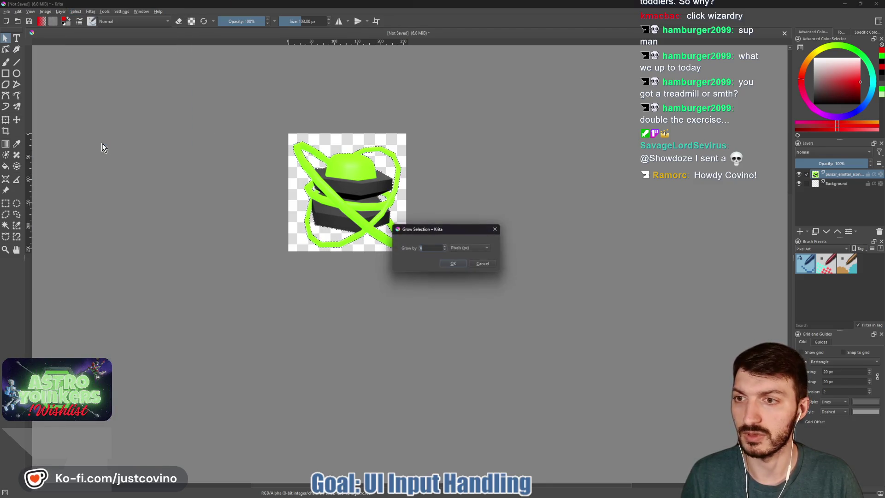
{"action": "left_click", "coordinate": [457, 268]}
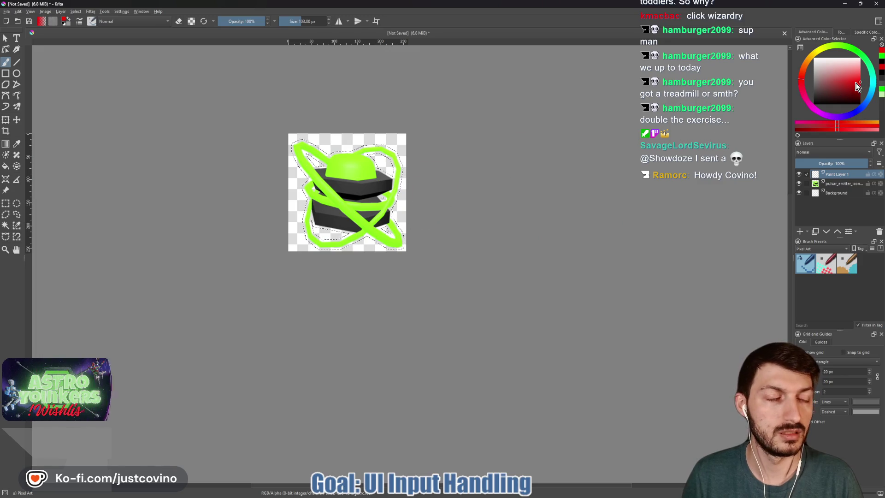
Step: Pick bright green as the painting colour
{"action": "left_click", "coordinate": [855, 53]}
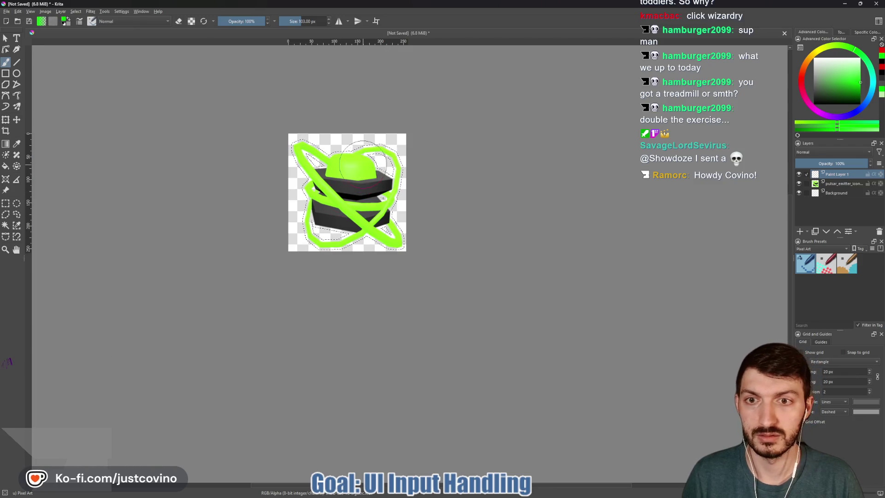
Step: Paint a green outline inside the grown selection on Paint Layer 1 moved beneath the artwork
{"action": "left_click_drag", "start_coordinate": [304, 152], "coordinate": [340, 156]}
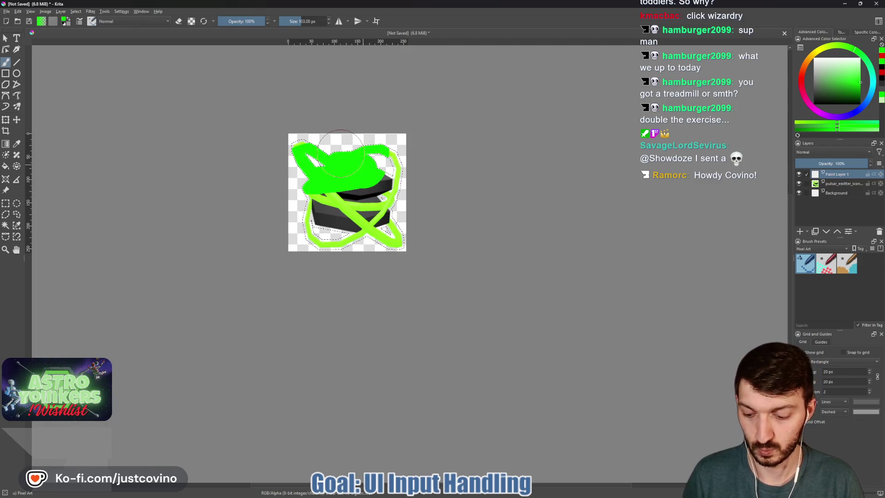
{"action": "key", "text": "ctrl+z"}
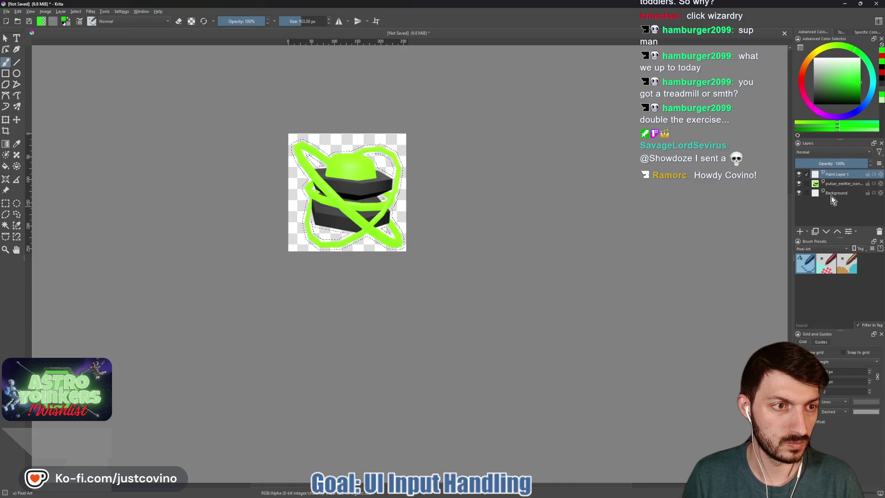
{"action": "left_click", "coordinate": [826, 233]}
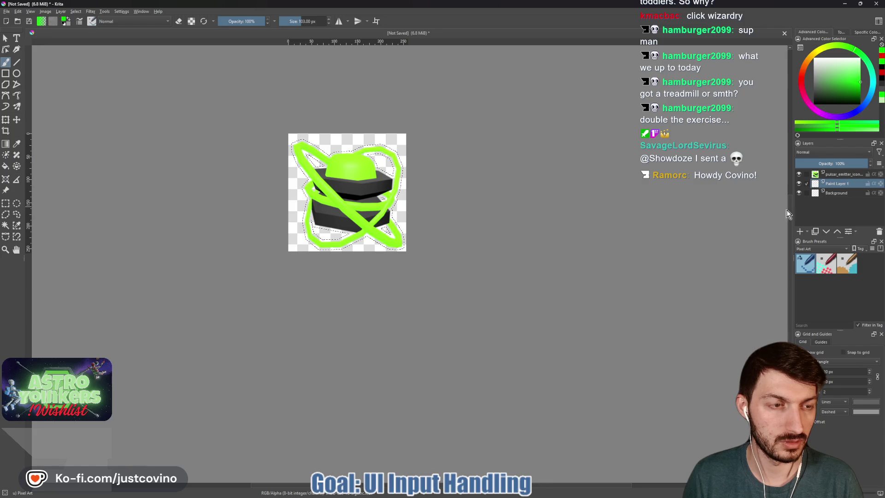
{"action": "left_click_drag", "start_coordinate": [321, 138], "coordinate": [366, 246]}
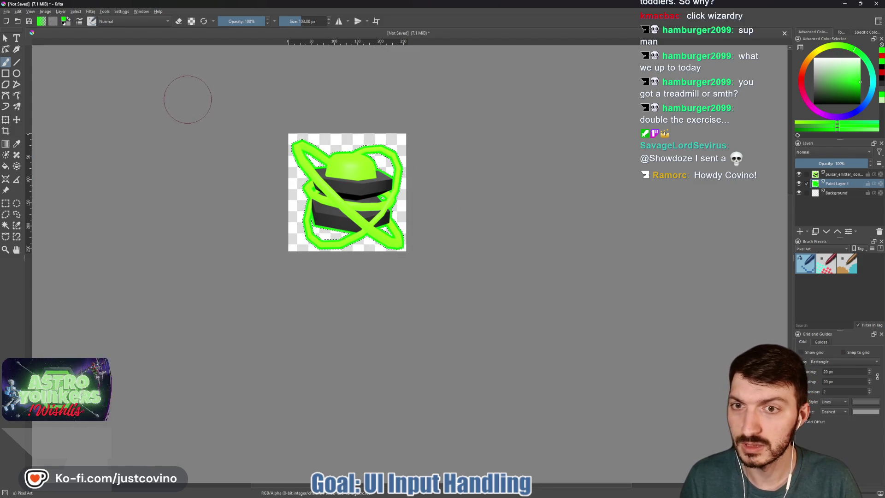
{"action": "left_click", "coordinate": [13, 15]}
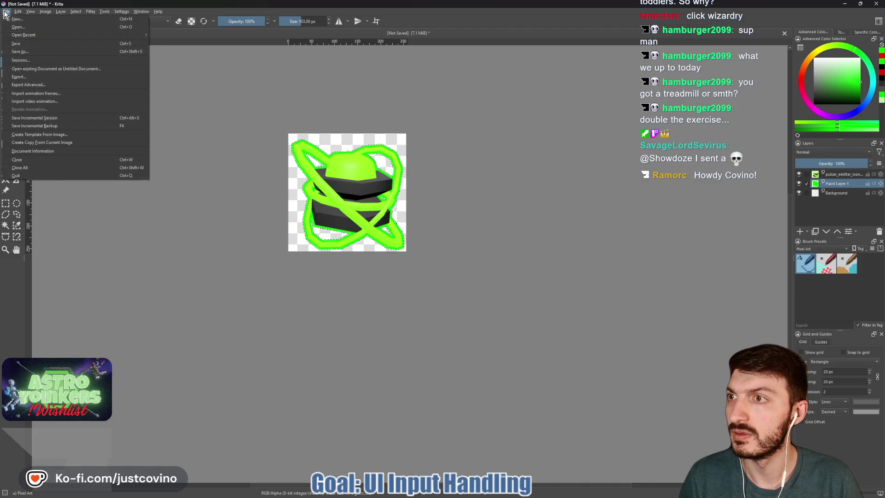
Step: Export the image as pulsar_emitter_enabled.png into the icons folder with default PNG options
{"action": "left_click", "coordinate": [42, 82]}
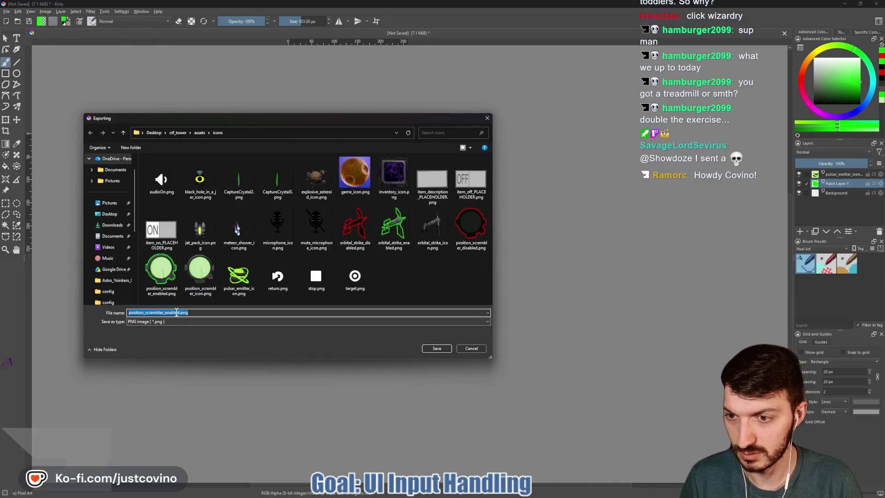
{"action": "left_click", "coordinate": [164, 313]}
{"action": "type", "text": "pulsar"}
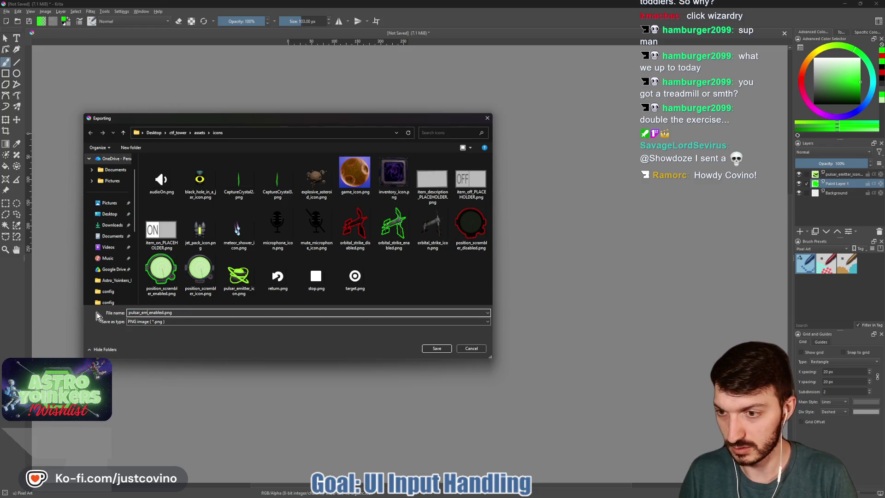
{"action": "type", "text": "tter"}
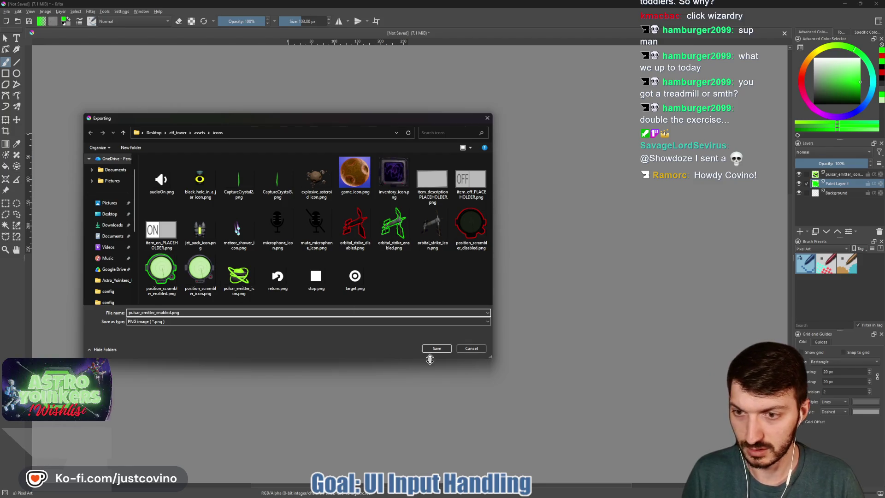
{"action": "left_click", "coordinate": [436, 349]}
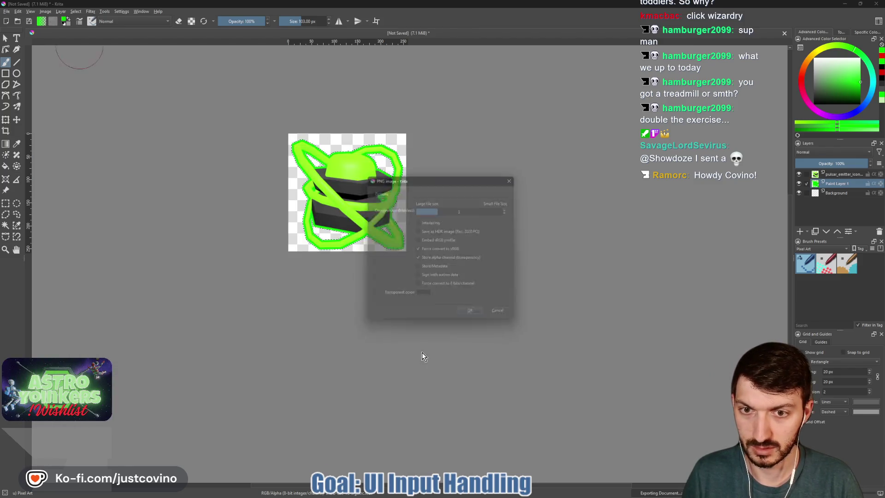
{"action": "left_click", "coordinate": [474, 317]}
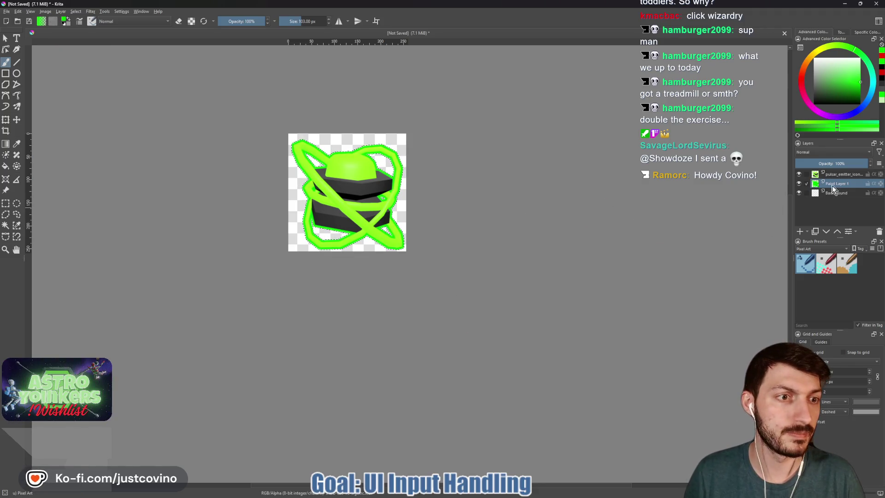
Step: Repaint the pulsar emitter's outline in red
{"action": "left_click", "coordinate": [799, 82]}
{"action": "left_click_drag", "start_coordinate": [411, 200], "coordinate": [339, 260]}
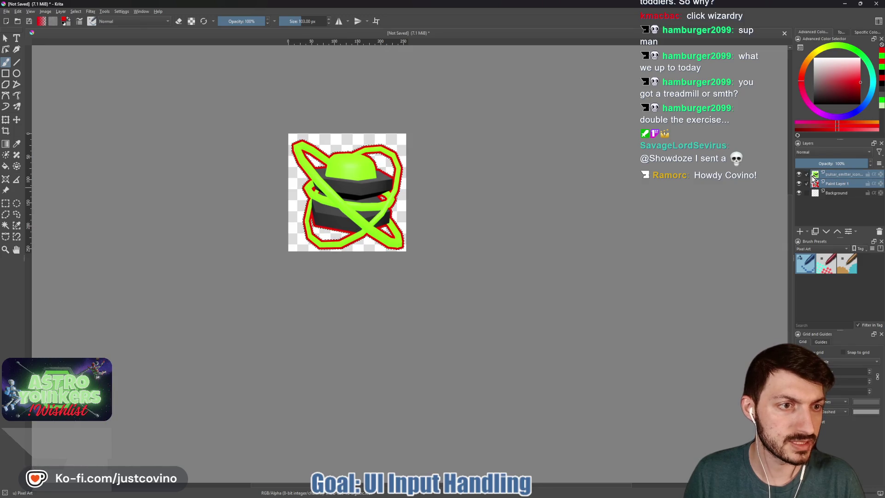
Step: Add an HSV/HSL Adjustment filter mask to the artwork layer lowering Lightness to about -80
{"action": "right_click", "coordinate": [832, 178]}
{"action": "mouse_move", "coordinate": [788, 301]}
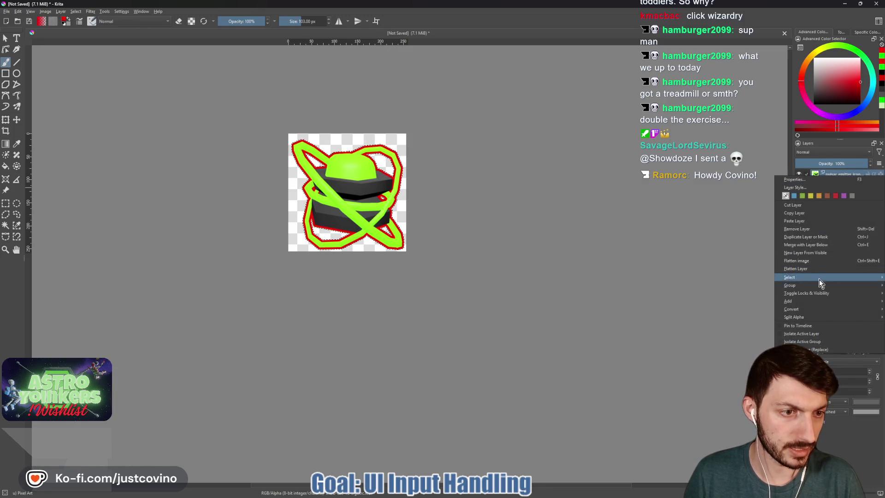
{"action": "left_click", "coordinate": [721, 309]}
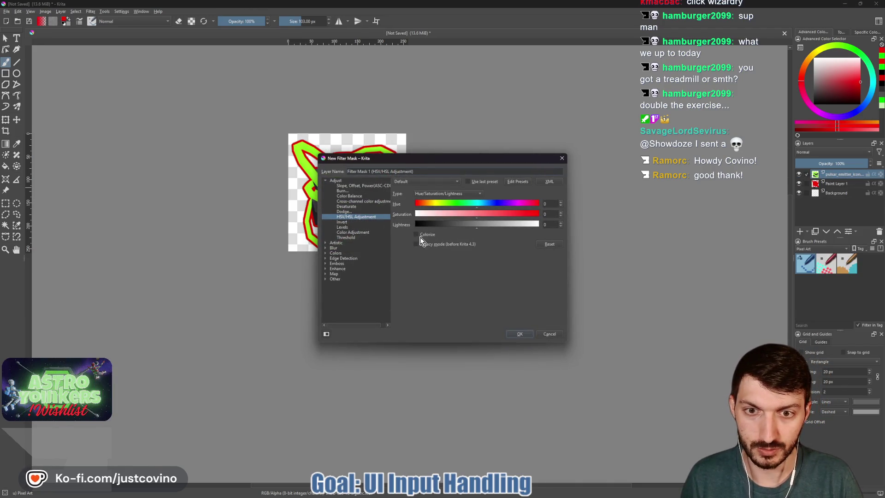
{"action": "left_click_drag", "start_coordinate": [459, 225], "coordinate": [427, 226]}
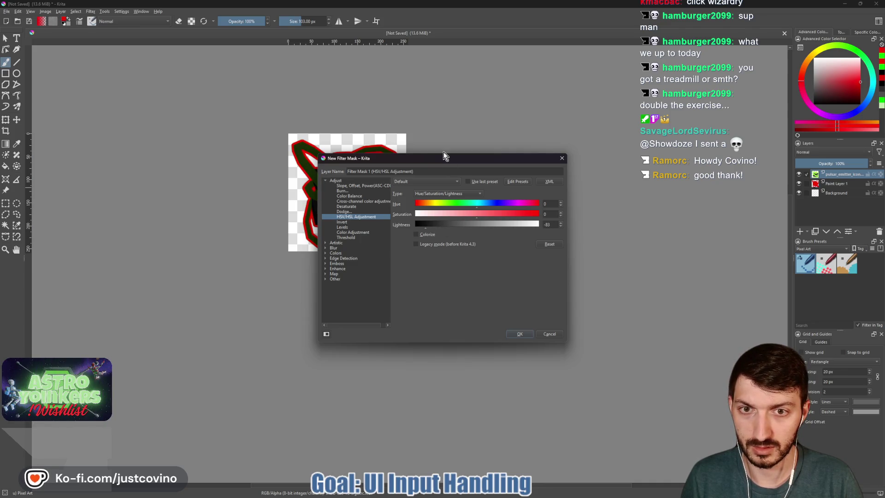
{"action": "left_click_drag", "start_coordinate": [444, 157], "coordinate": [570, 135]}
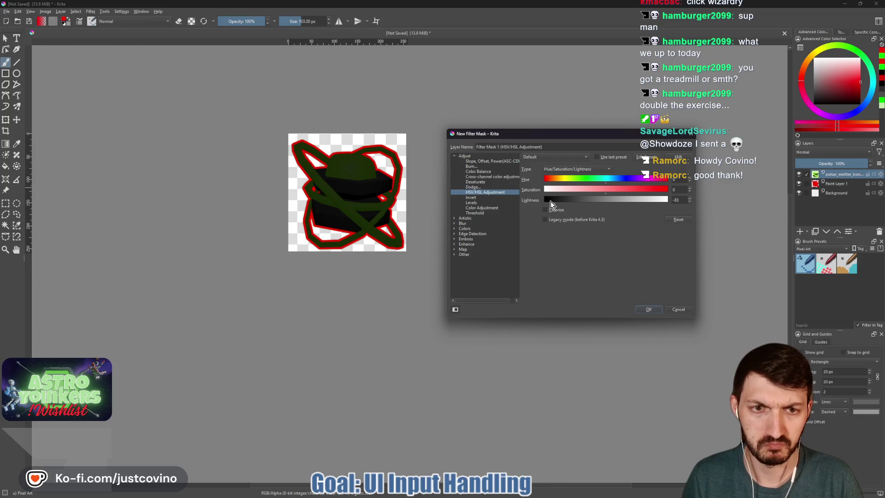
{"action": "left_click", "coordinate": [649, 310]}
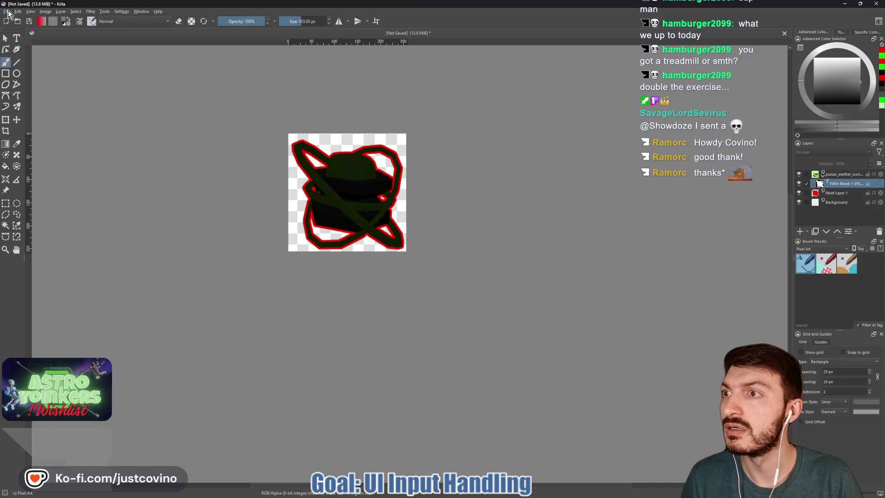
Step: Export the darkened red-outlined icon as pulsar_emitter_disabled.png into the icons folder
{"action": "left_click", "coordinate": [8, 13]}
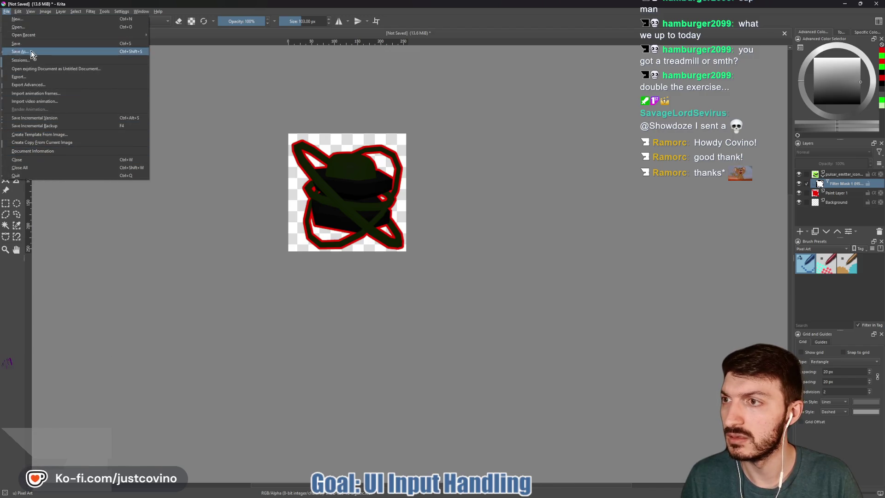
{"action": "left_click", "coordinate": [30, 77]}
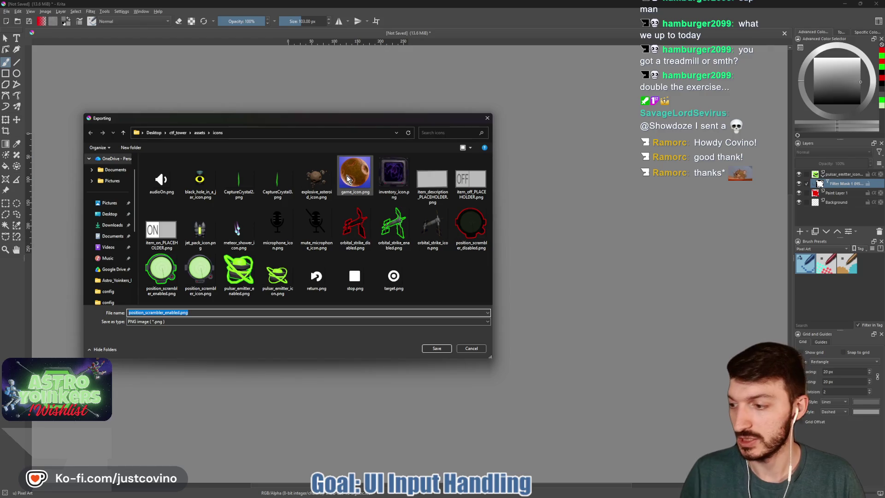
{"action": "double_click", "coordinate": [177, 312]}
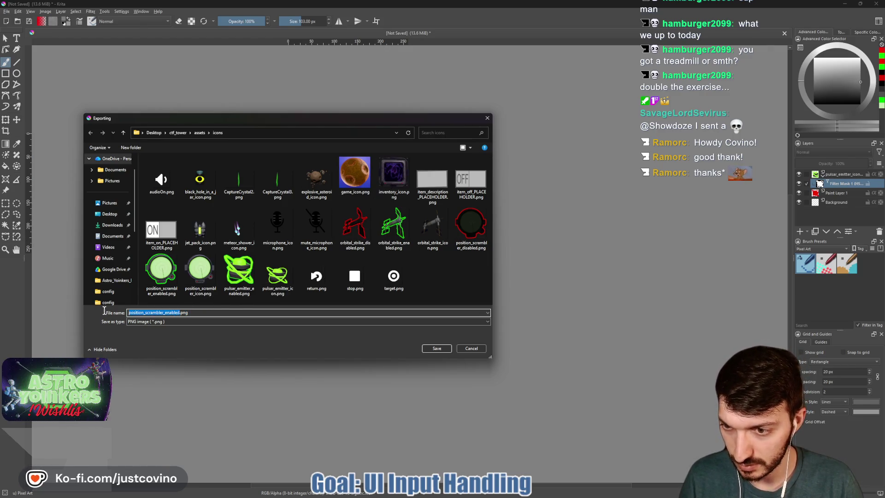
{"action": "type", "text": "pulsar_emi"}
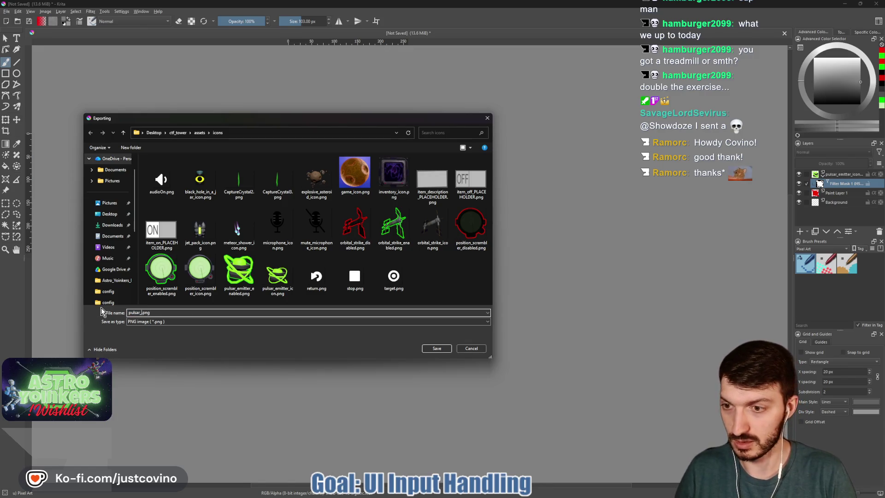
{"action": "type", "text": "tter_dis"}
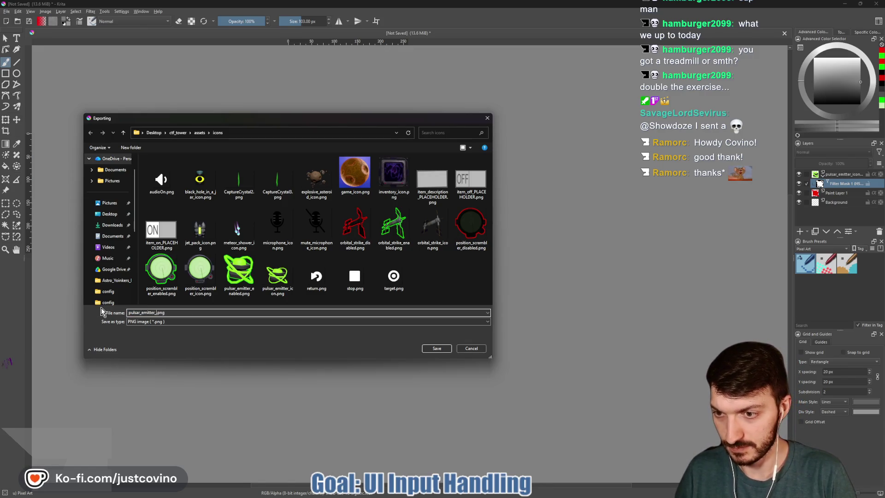
{"action": "type", "text": "abled"}
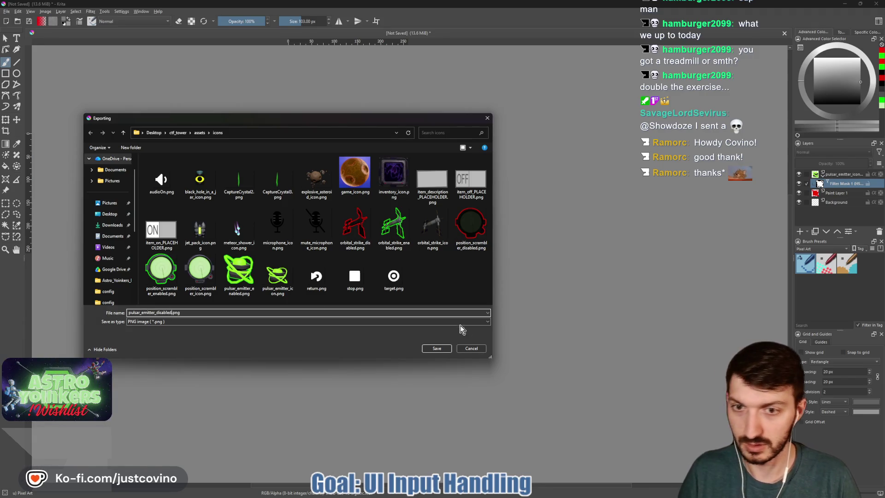
{"action": "left_click", "coordinate": [429, 350]}
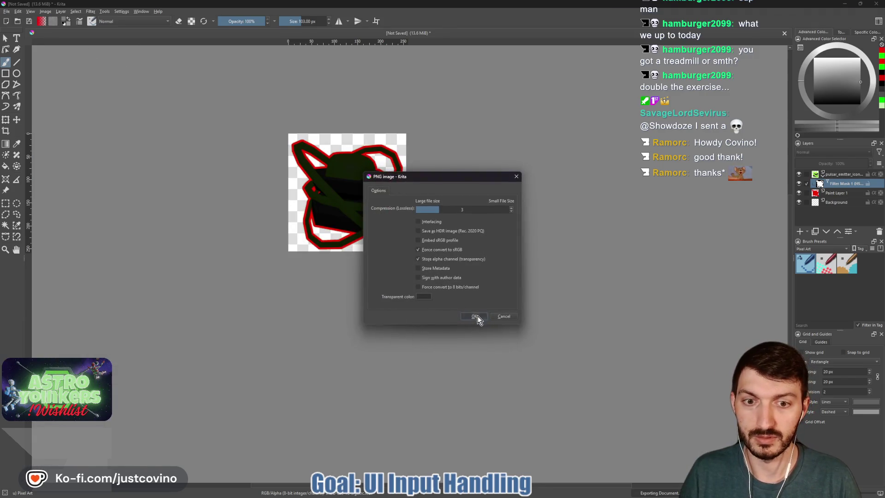
{"action": "left_click", "coordinate": [477, 317]}
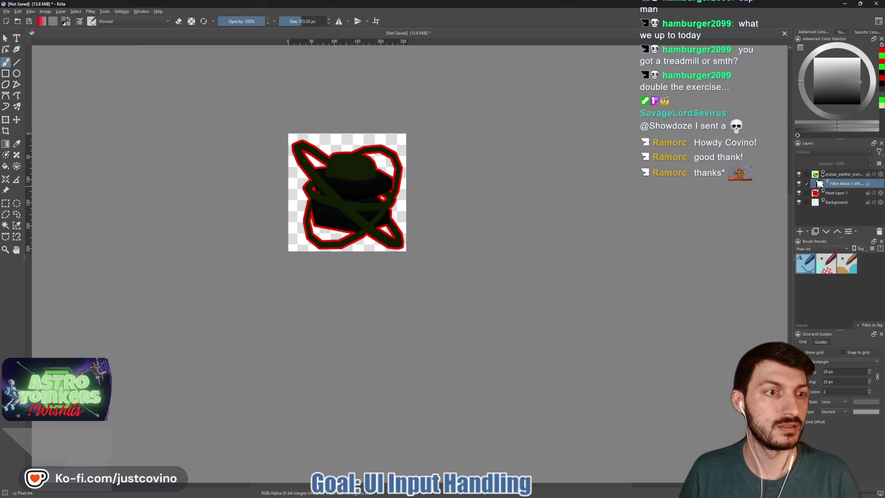
Step: Select all of the old pulsar icon's layers in the Layers docker
{"action": "left_click", "coordinate": [806, 176], "text": "ctrl"}
{"action": "left_click", "coordinate": [808, 195], "text": "ctrl"}
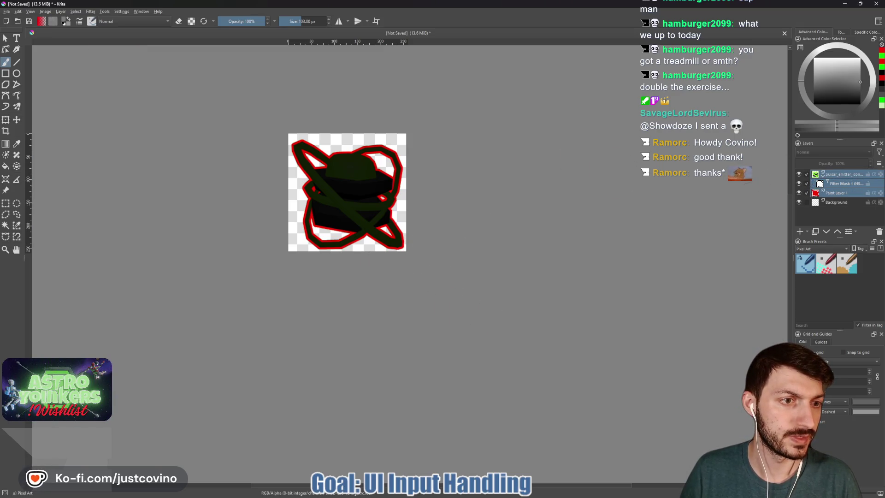
Step: Delete the old pulsar icon layers, leaving only the background
{"action": "key", "text": "Delete"}
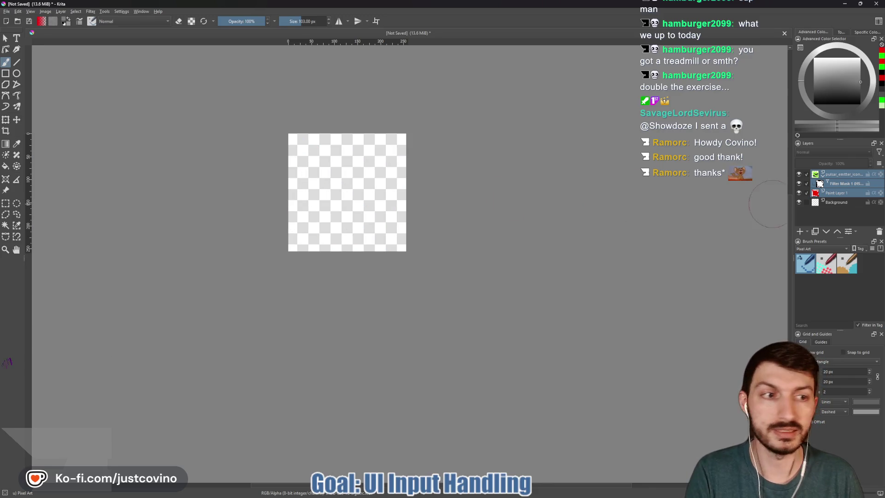
{"action": "left_click", "coordinate": [878, 234]}
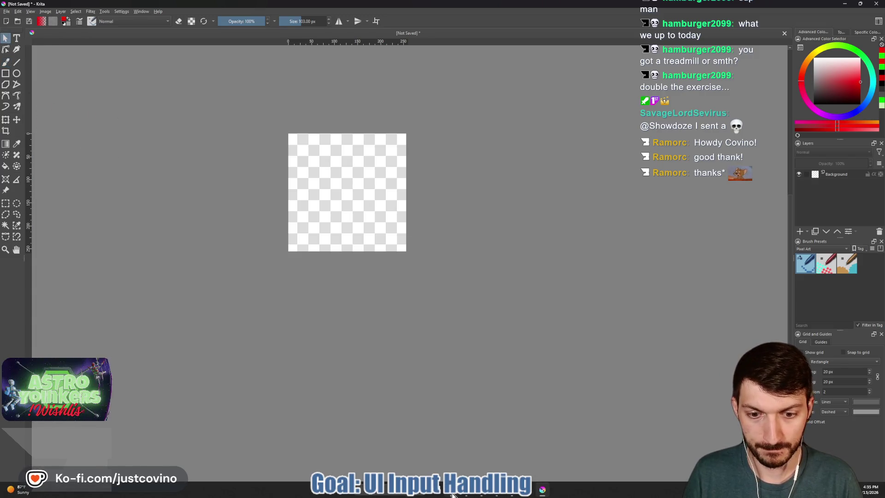
Step: Import jet_pack_icon.png from the icons folder as a new layer above the background
{"action": "left_click", "coordinate": [496, 490]}
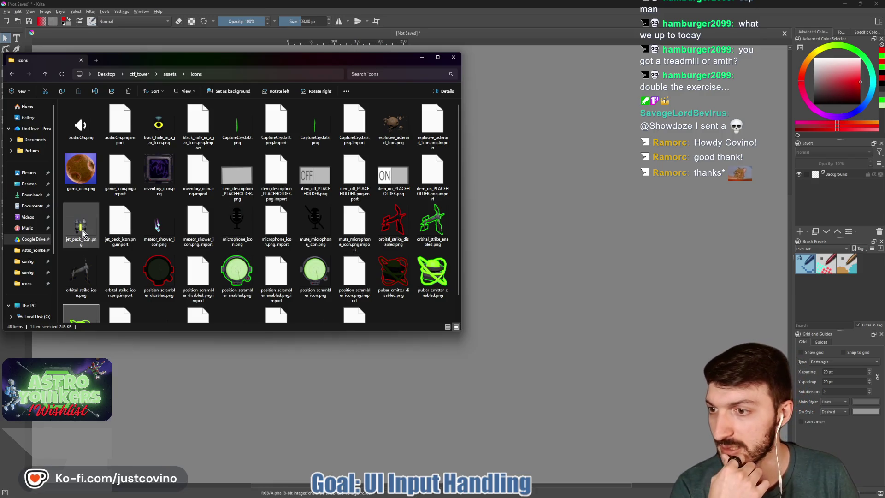
{"action": "mouse_move", "coordinate": [287, 65]}
{"action": "left_mouse_down"}
{"action": "mouse_move", "coordinate": [387, 175]}
{"action": "mouse_move", "coordinate": [330, 194]}
{"action": "mouse_move", "coordinate": [362, 166]}
{"action": "left_mouse_up"}
{"action": "left_click", "coordinate": [399, 169]}
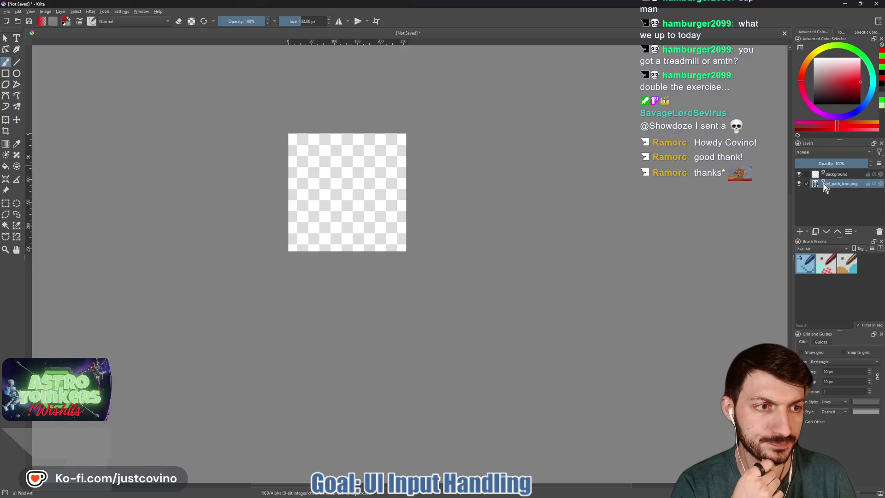
{"action": "left_click", "coordinate": [837, 232]}
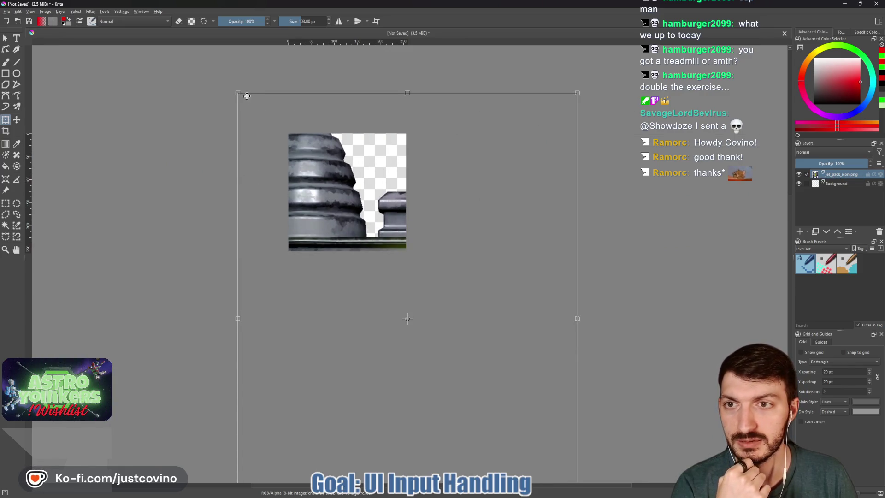
Step: Scale and move the jet pack image so it fits fully inside the canvas with some margin
{"action": "mouse_move", "coordinate": [238, 93]}
{"action": "left_mouse_down"}
{"action": "mouse_move", "coordinate": [371, 228]}
{"action": "mouse_move", "coordinate": [319, 252]}
{"action": "left_mouse_up"}
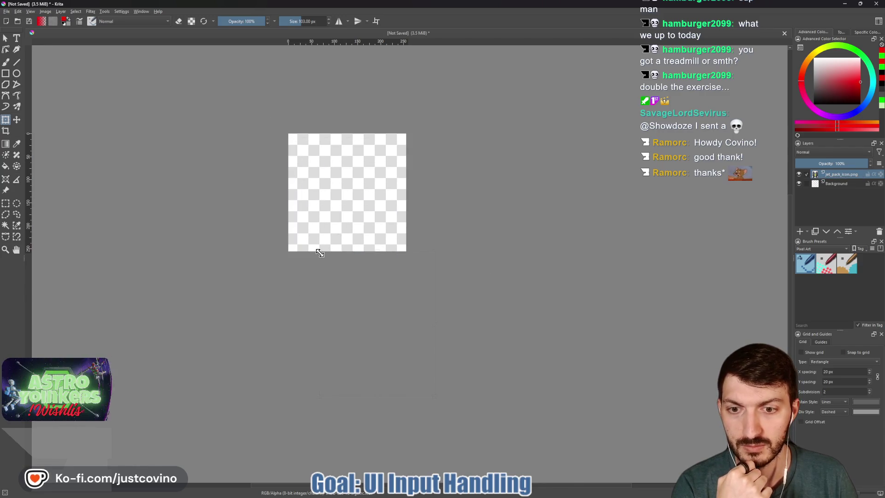
{"action": "left_click_drag", "start_coordinate": [402, 300], "coordinate": [364, 189]}
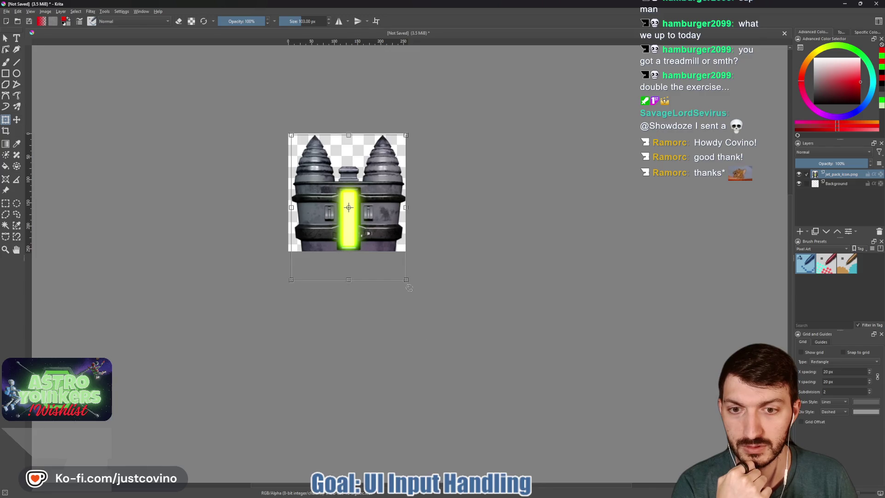
{"action": "left_click_drag", "start_coordinate": [406, 276], "coordinate": [406, 250]}
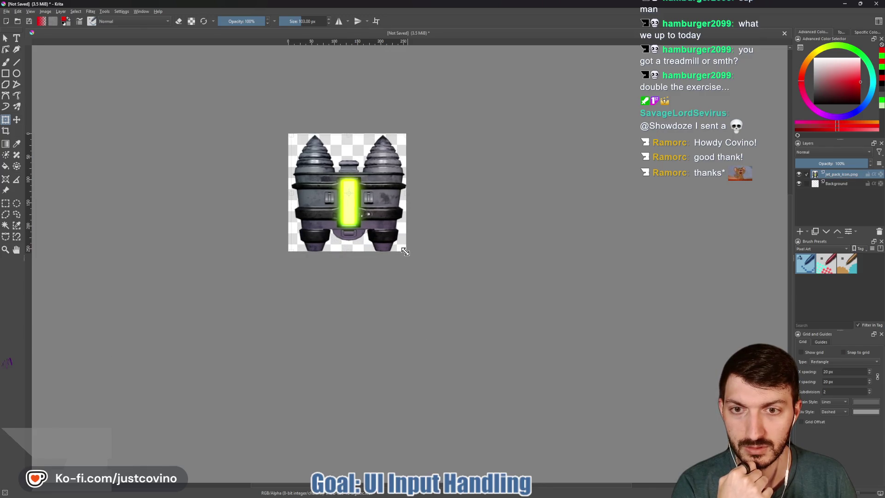
{"action": "key", "text": "Return"}
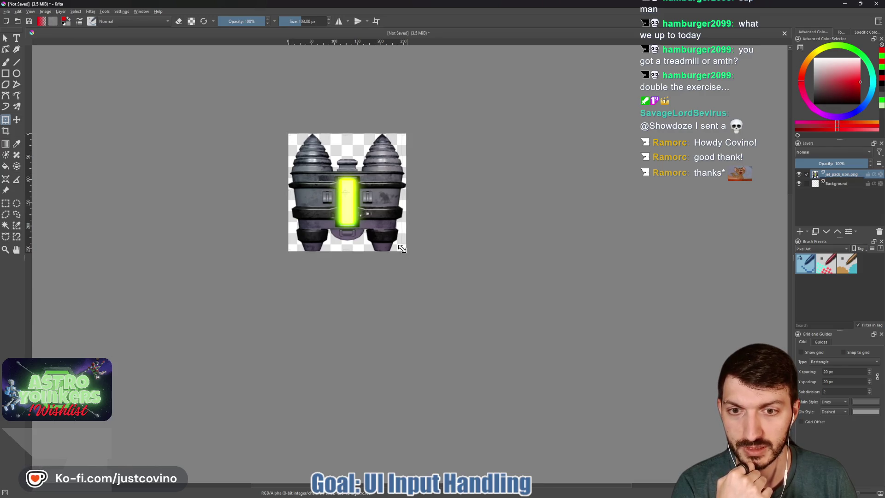
{"action": "left_click_drag", "start_coordinate": [401, 247], "coordinate": [397, 245]}
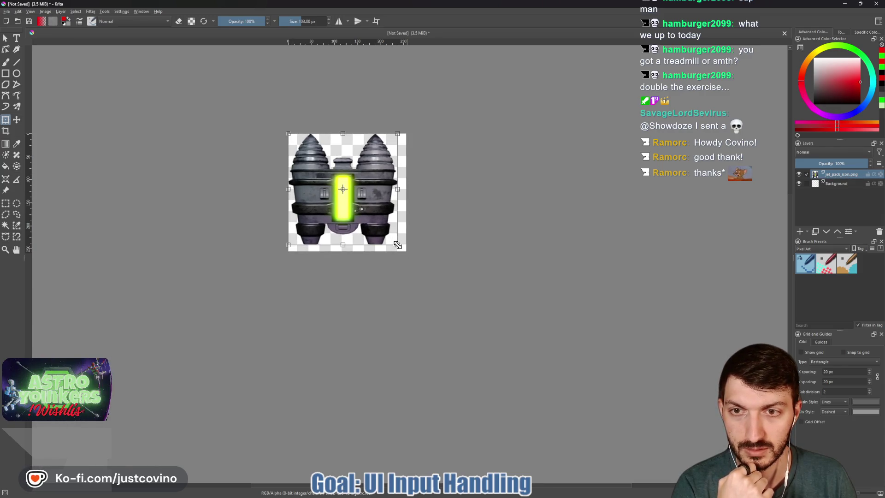
{"action": "left_click_drag", "start_coordinate": [291, 137], "coordinate": [295, 145]}
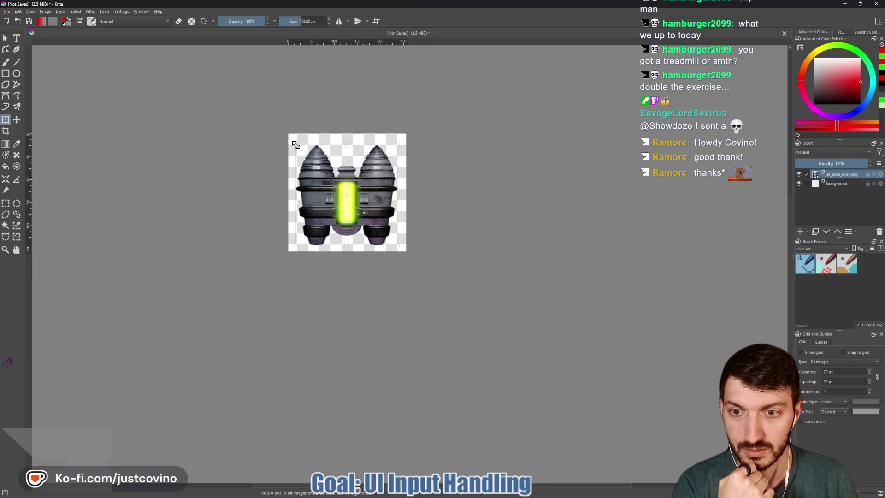
{"action": "left_click_drag", "start_coordinate": [295, 144], "coordinate": [295, 144]}
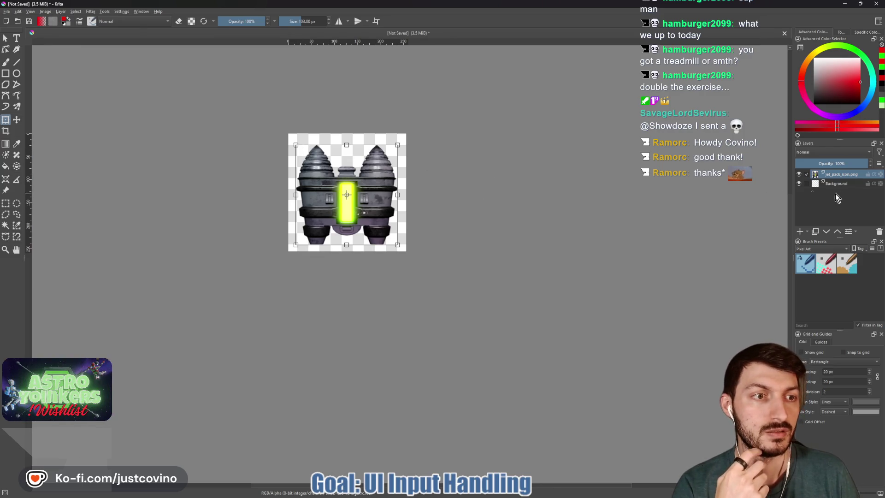
Step: Select the jet pack's opaque pixels and grow the selection slightly outward
{"action": "left_click", "coordinate": [56, 13]}
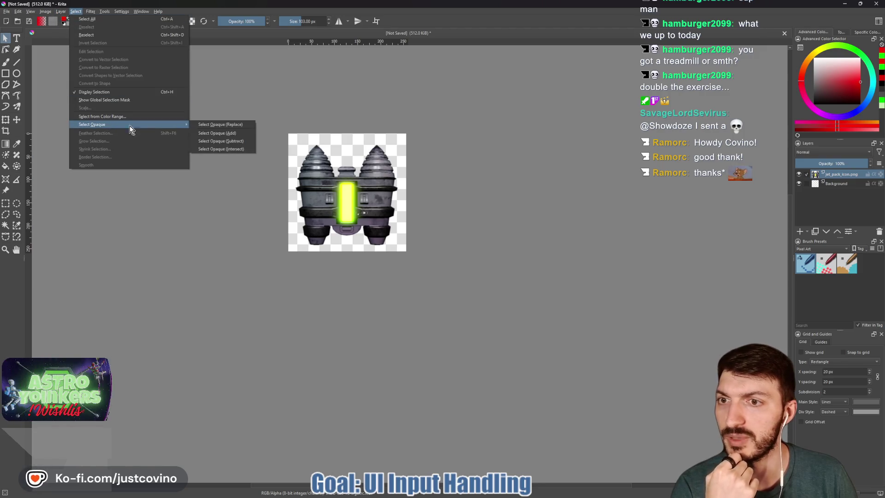
{"action": "left_click", "coordinate": [219, 134]}
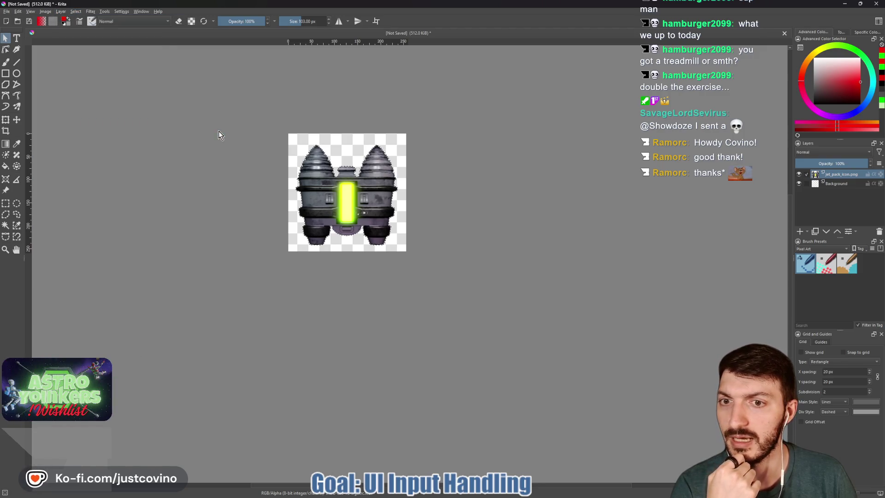
{"action": "left_click", "coordinate": [75, 12]}
{"action": "left_click", "coordinate": [107, 141]}
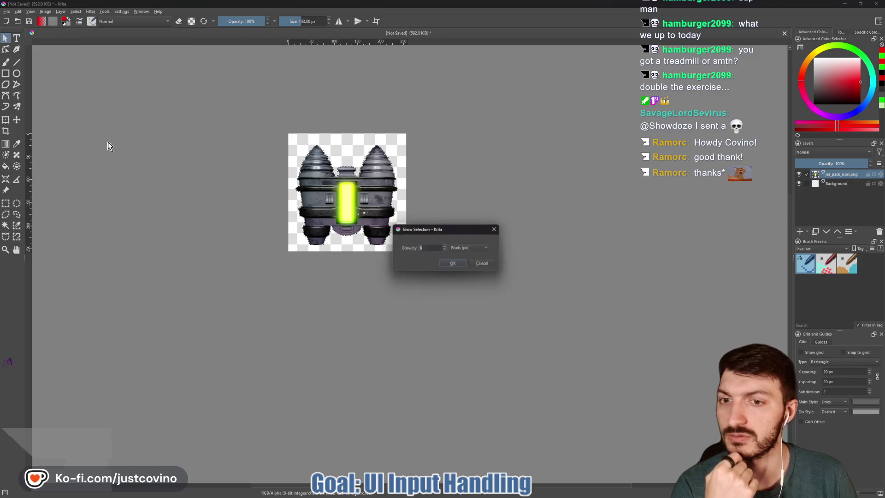
{"action": "left_click", "coordinate": [451, 264]}
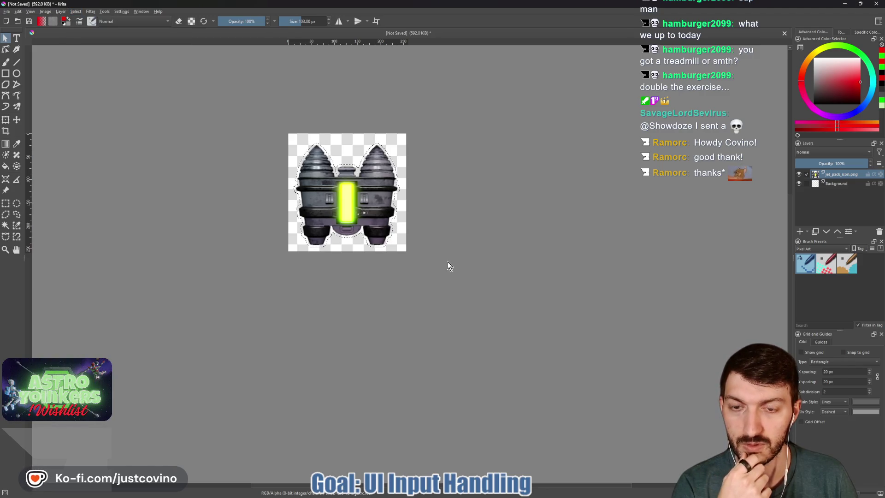
Step: Place a new paint layer under the jet pack and set the painting colour to green
{"action": "left_click", "coordinate": [826, 233]}
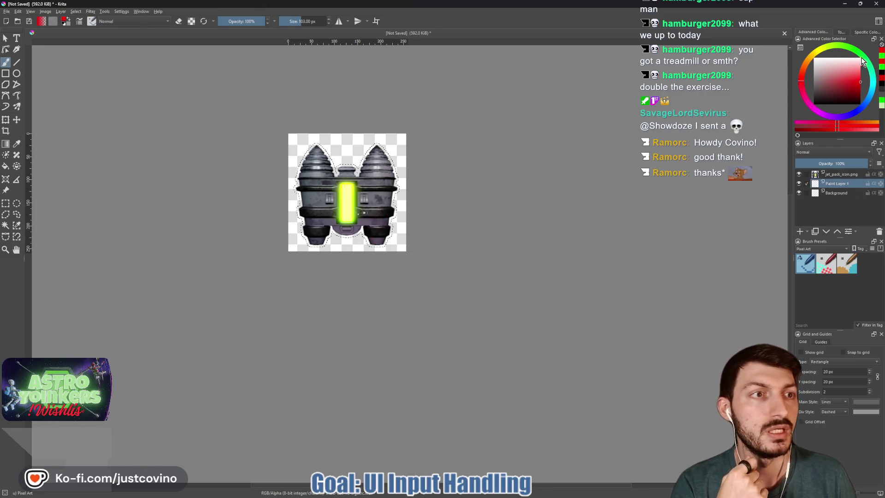
{"action": "left_click_drag", "start_coordinate": [857, 57], "coordinate": [852, 49]}
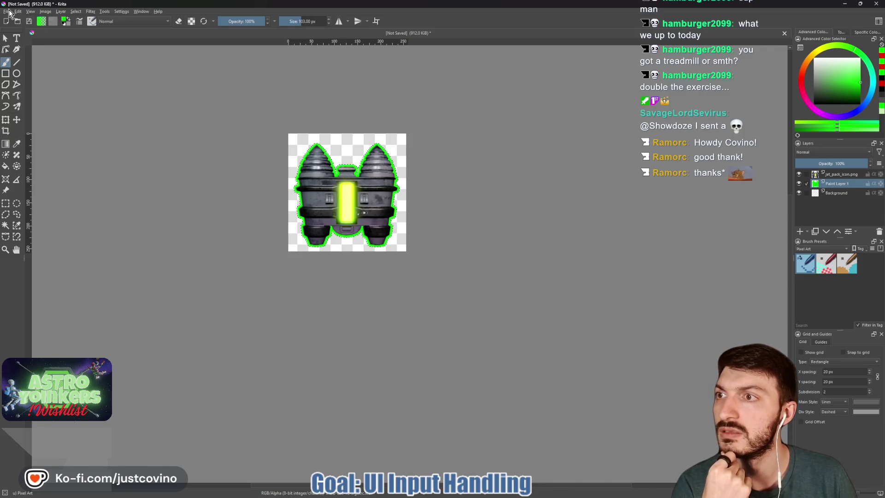
Step: Export the green-outlined jet pack as jet_pack_enabled.png, then switch the colour to red
{"action": "left_click", "coordinate": [9, 14]}
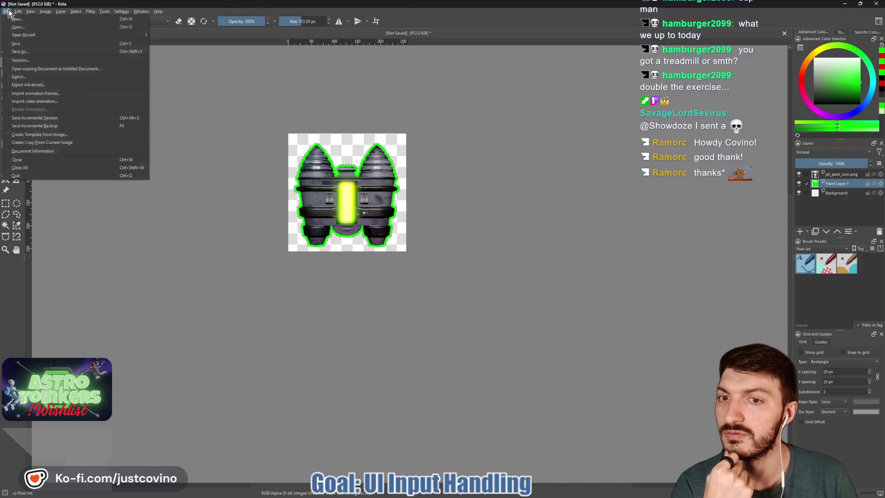
{"action": "left_click", "coordinate": [30, 82]}
{"action": "left_click", "coordinate": [163, 312]}
{"action": "type", "text": "sition_scramble_enabled.png"}
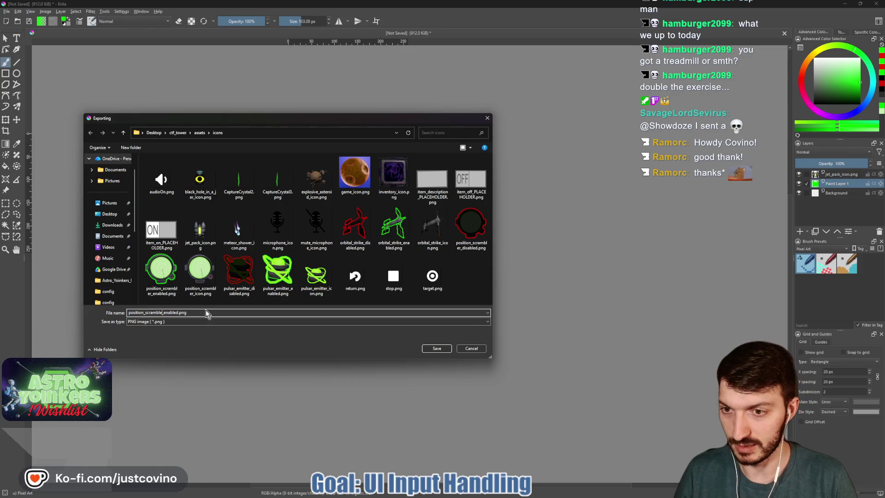
{"action": "type", "text": "Jet"}
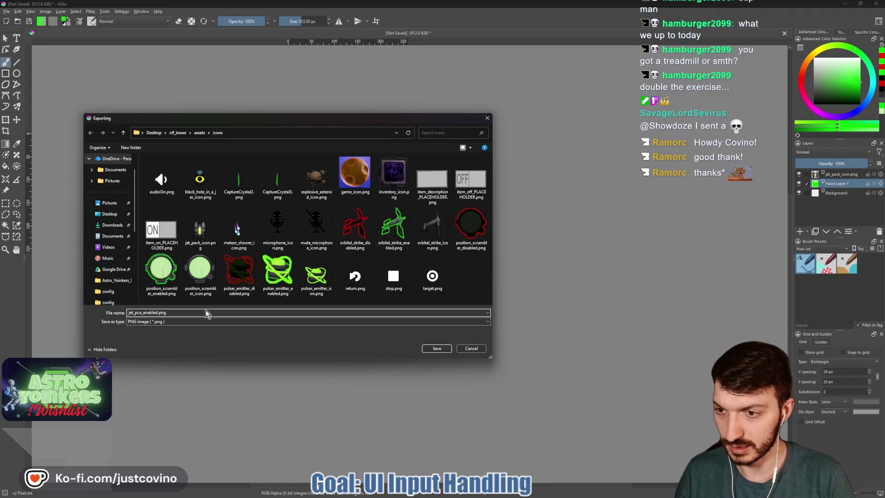
{"action": "left_click", "coordinate": [436, 349]}
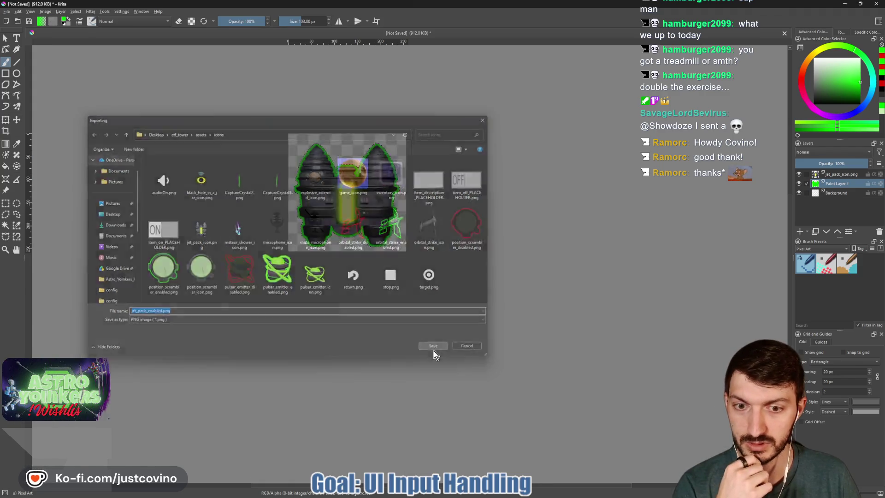
{"action": "left_click", "coordinate": [473, 316]}
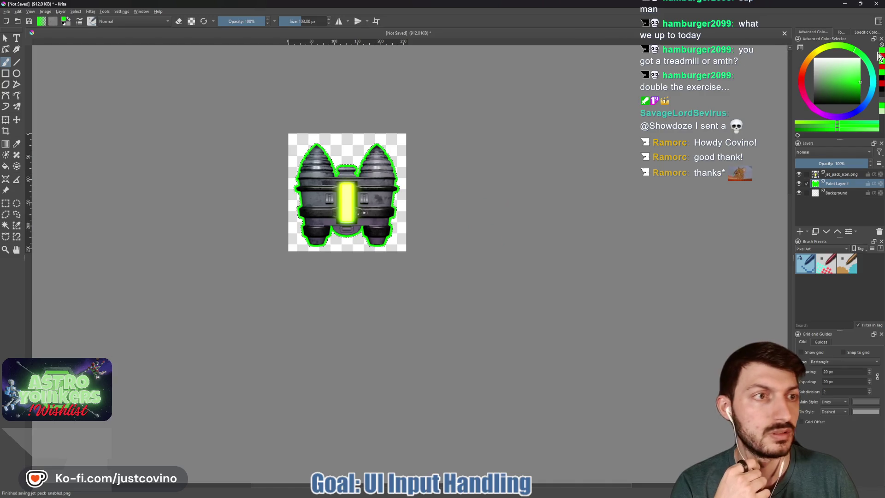
{"action": "left_click", "coordinate": [801, 82]}
Step: Refill the outline red and add an HSV Adjustment filter mask darkening the jet pack nearly black
{"action": "key", "text": "BackSpace"}
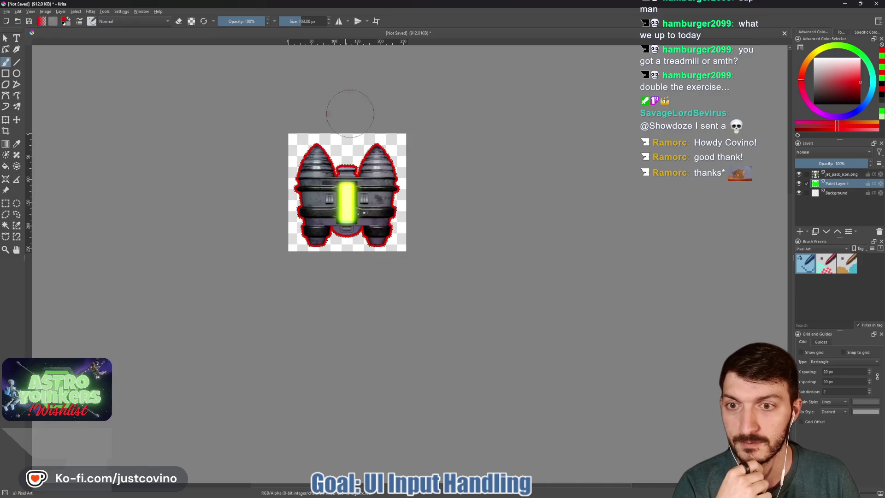
{"action": "right_click", "coordinate": [843, 185]}
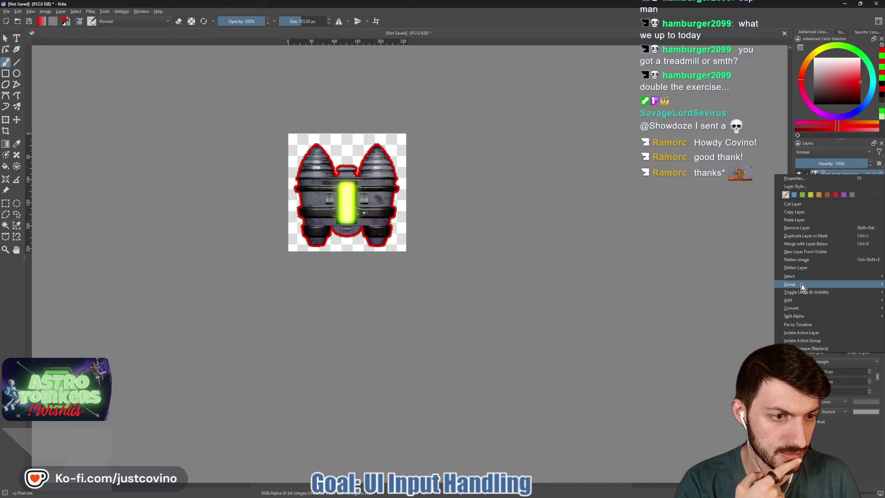
{"action": "mouse_move", "coordinate": [795, 301]}
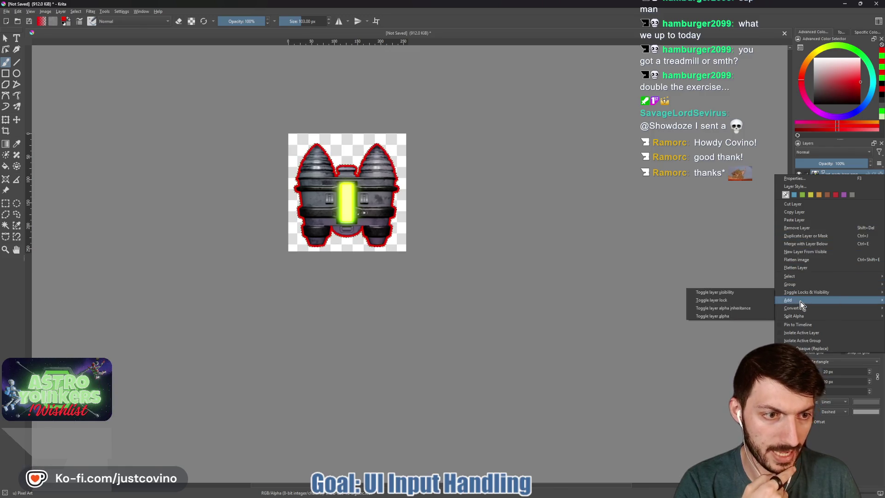
{"action": "left_click", "coordinate": [754, 311]}
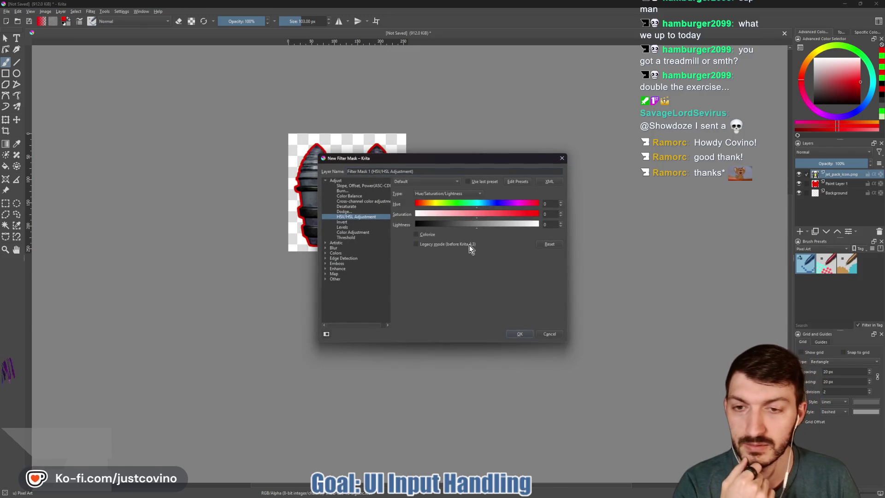
{"action": "left_click_drag", "start_coordinate": [463, 225], "coordinate": [431, 223]}
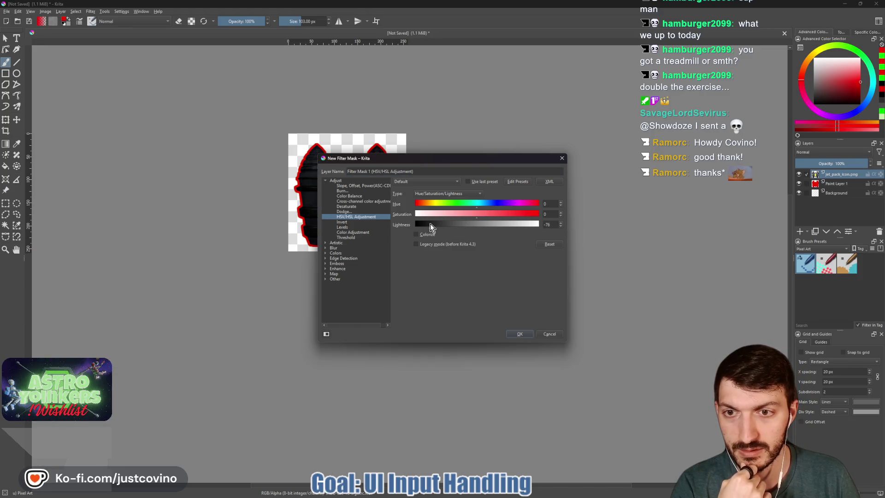
{"action": "left_click_drag", "start_coordinate": [438, 160], "coordinate": [554, 127]}
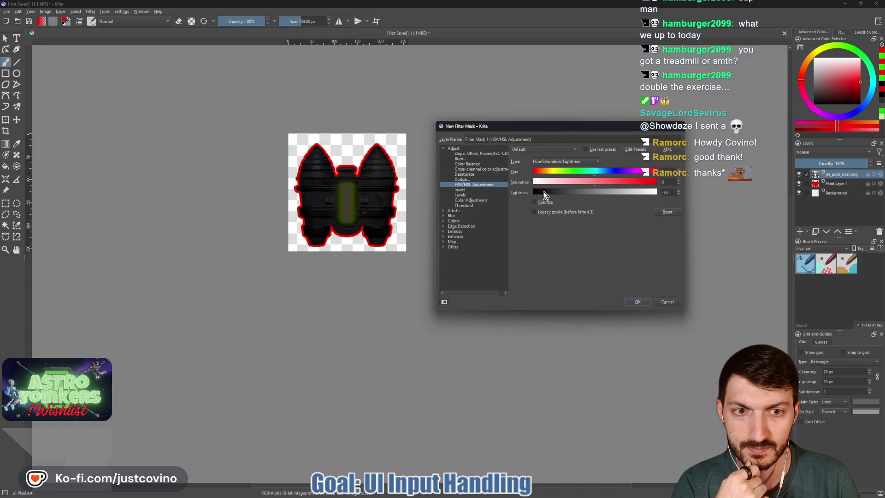
{"action": "left_click", "coordinate": [637, 302]}
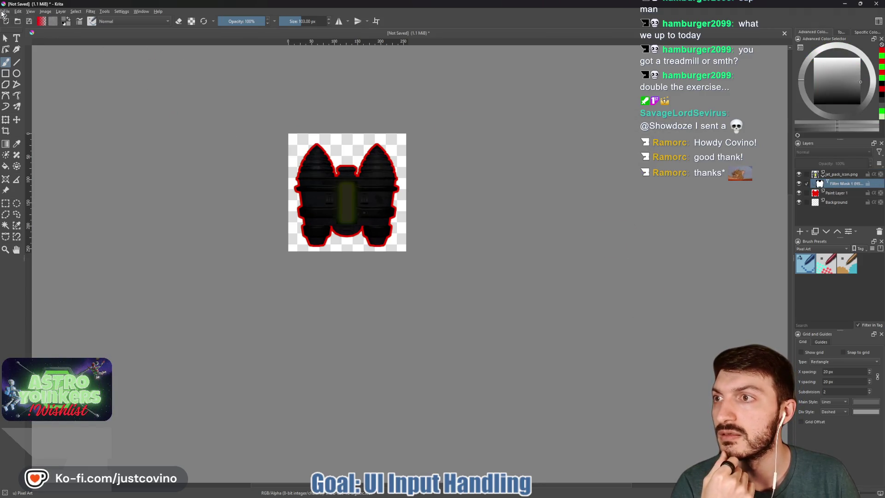
Step: Begin exporting the darkened jet pack to the icons folder
{"action": "left_click", "coordinate": [4, 12]}
{"action": "left_click", "coordinate": [27, 77]}
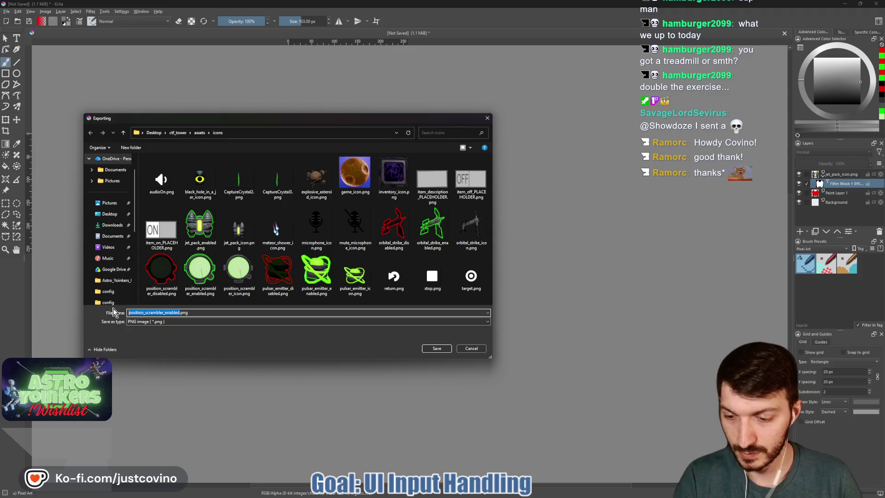
{"action": "type", "text": "jet_pack_disable"}
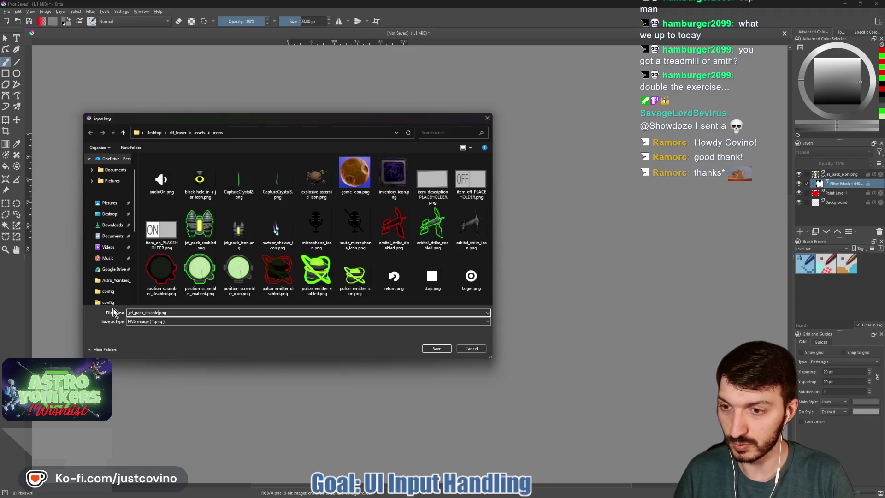
Step: Save the darkened red-outlined jet pack as jet_pack_disabled.png with default PNG options
{"action": "left_click", "coordinate": [436, 347]}
{"action": "left_click", "coordinate": [473, 315]}
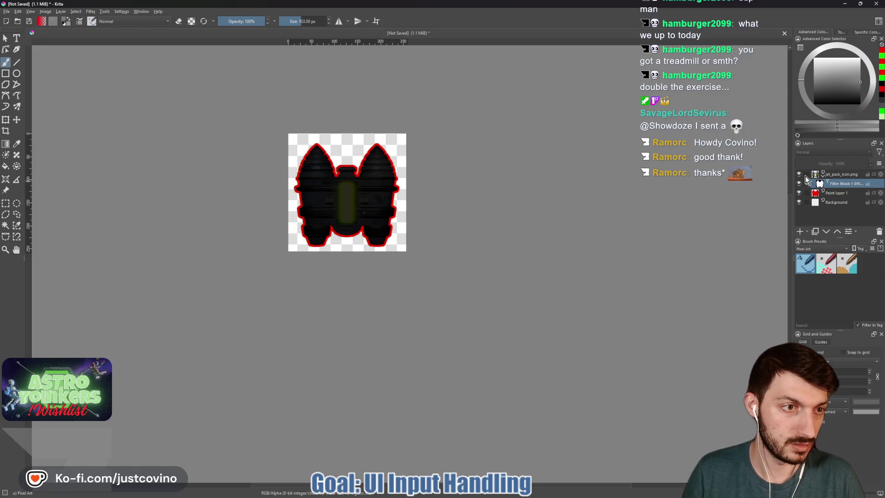
Step: Delete the jet pack layers so only the Background remains
{"action": "left_click", "coordinate": [833, 174]}
{"action": "left_click", "coordinate": [830, 192], "text": "shift"}
{"action": "key", "text": "Delete"}
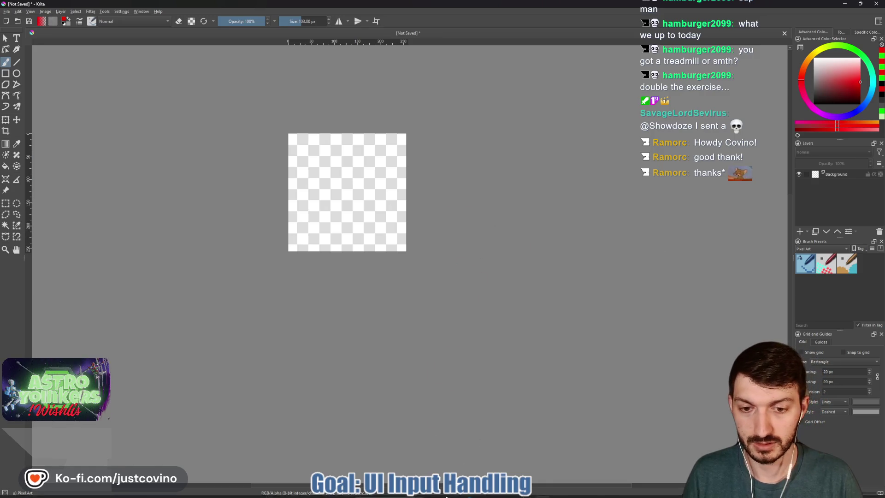
Step: Drag black_hole_in_a_jar_icon.png from the icons folder onto the canvas as a new layer
{"action": "left_click", "coordinate": [463, 495]}
{"action": "left_click_drag", "start_coordinate": [283, 191], "coordinate": [292, 100]}
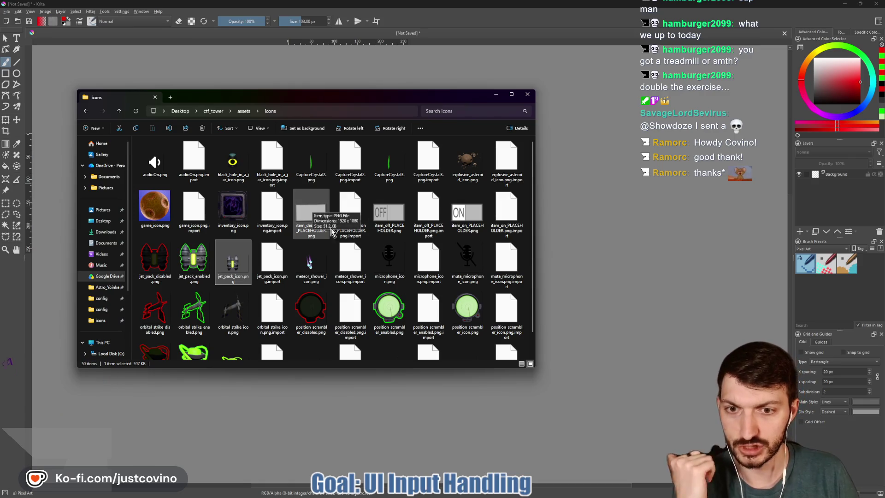
{"action": "scroll", "coordinate": [343, 250], "scroll_direction": "down", "scroll_amount": 2}
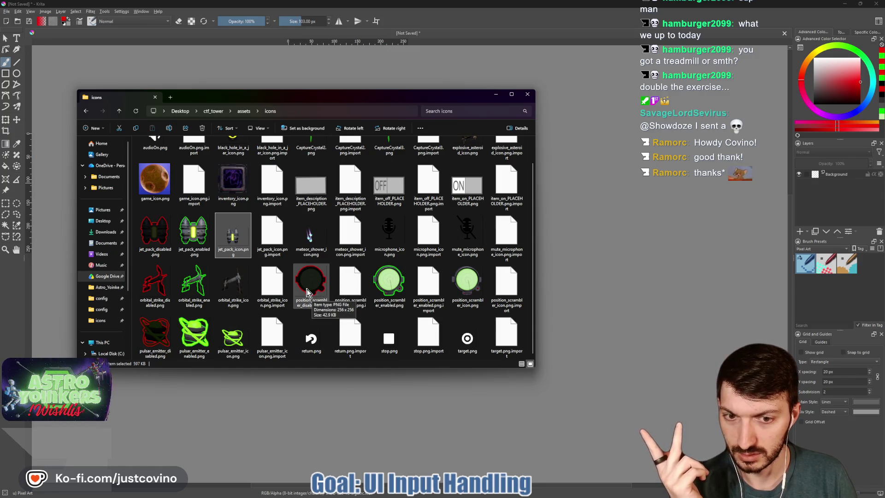
{"action": "scroll", "coordinate": [308, 292], "scroll_direction": "up", "scroll_amount": 2}
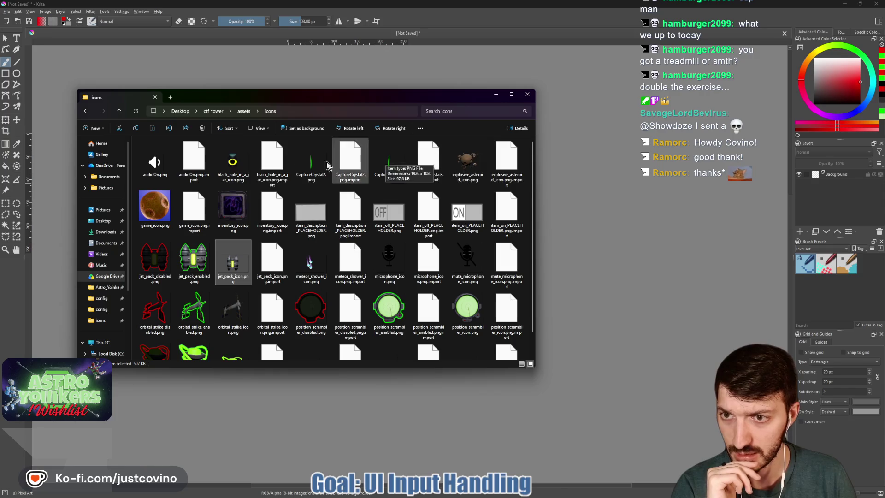
{"action": "left_click_drag", "start_coordinate": [305, 99], "coordinate": [352, 105]}
{"action": "mouse_move", "coordinate": [581, 207]}
{"action": "left_mouse_down"}
{"action": "mouse_move", "coordinate": [348, 190]}
{"action": "mouse_move", "coordinate": [376, 194]}
{"action": "left_mouse_up"}
{"action": "left_click", "coordinate": [375, 189]}
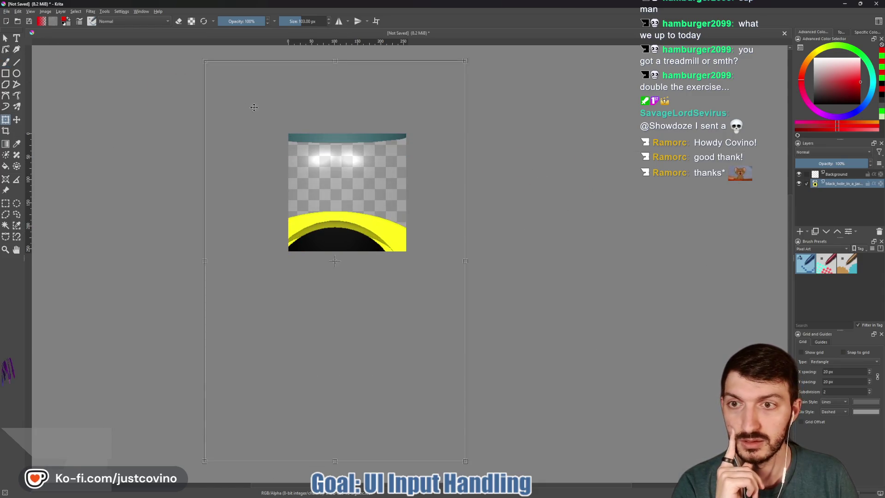
Step: Scale the oversized jar down and centre it on the canvas
{"action": "left_click_drag", "start_coordinate": [238, 105], "coordinate": [340, 262]}
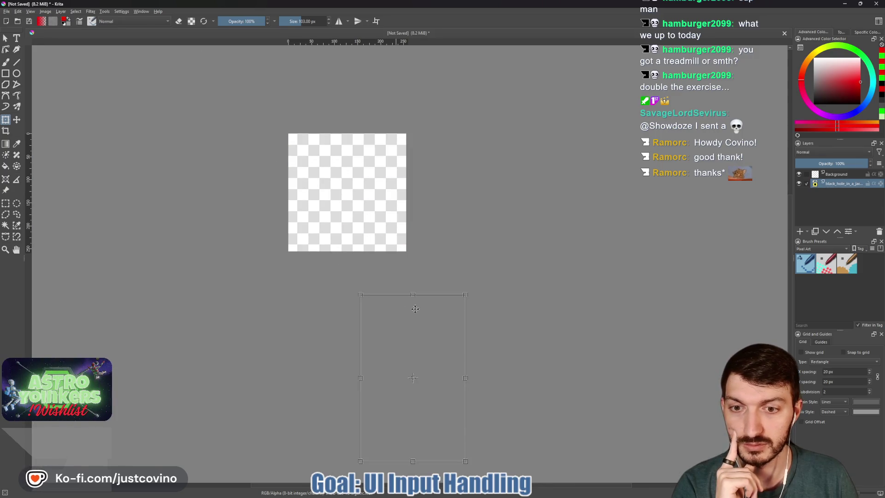
{"action": "left_click_drag", "start_coordinate": [398, 248], "coordinate": [334, 246]}
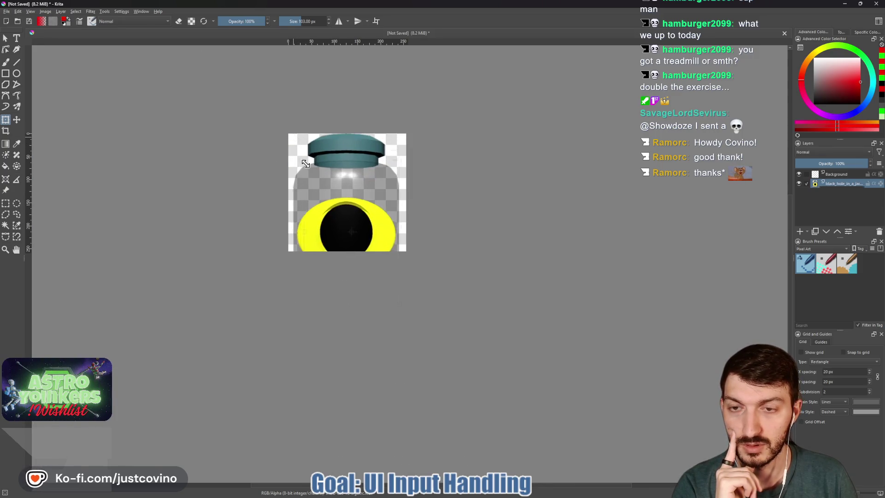
{"action": "mouse_move", "coordinate": [346, 275]}
{"action": "left_mouse_down"}
{"action": "mouse_move", "coordinate": [348, 201]}
{"action": "mouse_move", "coordinate": [366, 231]}
{"action": "mouse_move", "coordinate": [297, 144]}
{"action": "left_mouse_up"}
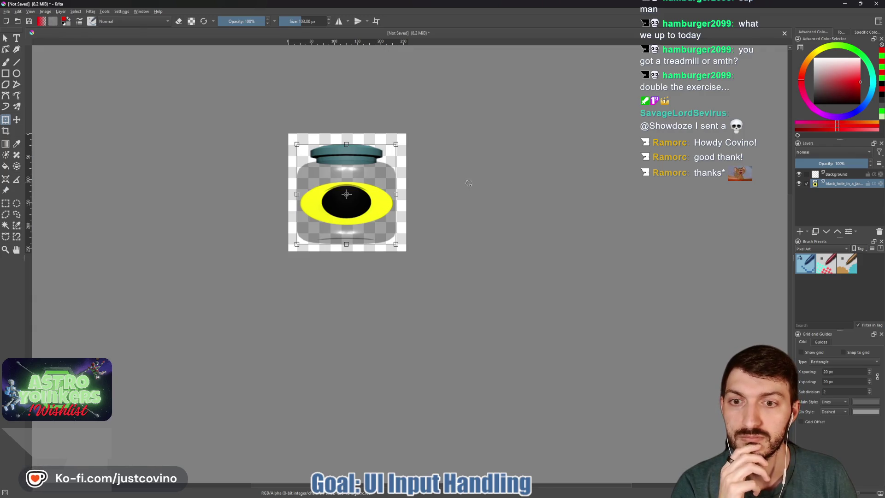
{"action": "key", "text": "Return"}
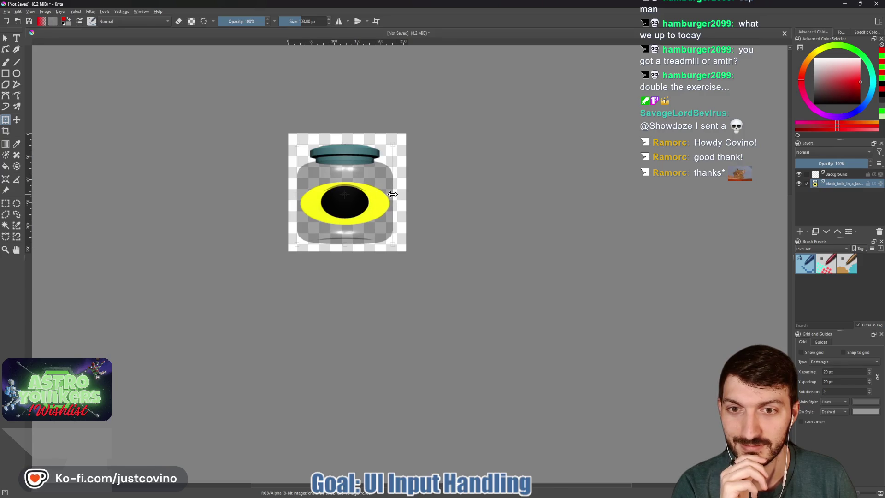
Step: Narrow the jar slightly from both sides and move its layer above the Background
{"action": "left_click_drag", "start_coordinate": [298, 195], "coordinate": [303, 194]}
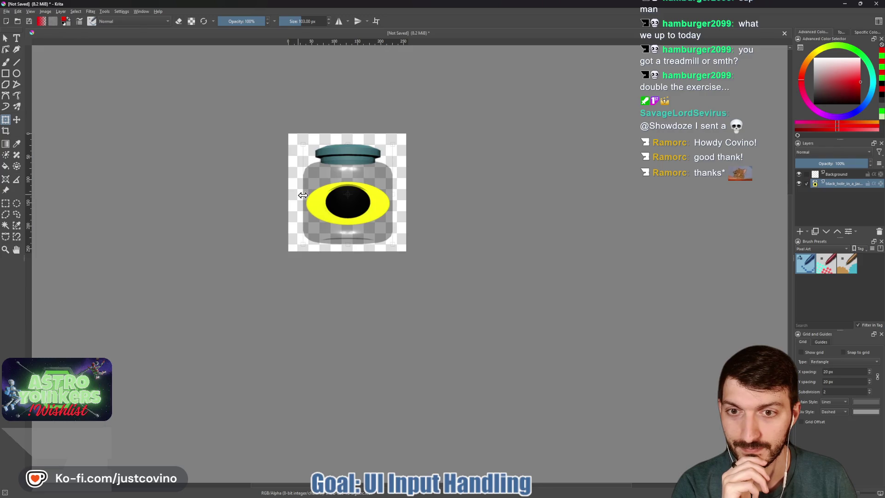
{"action": "left_click_drag", "start_coordinate": [302, 195], "coordinate": [307, 195]}
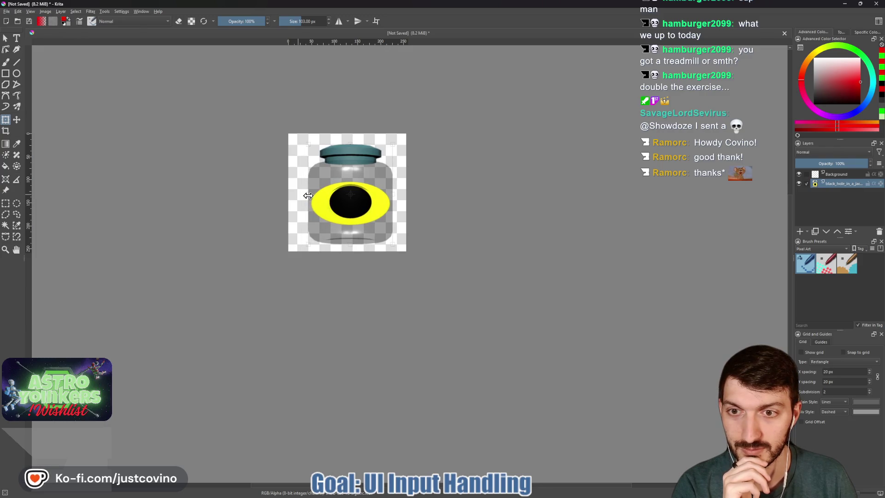
{"action": "left_click_drag", "start_coordinate": [392, 195], "coordinate": [389, 194]}
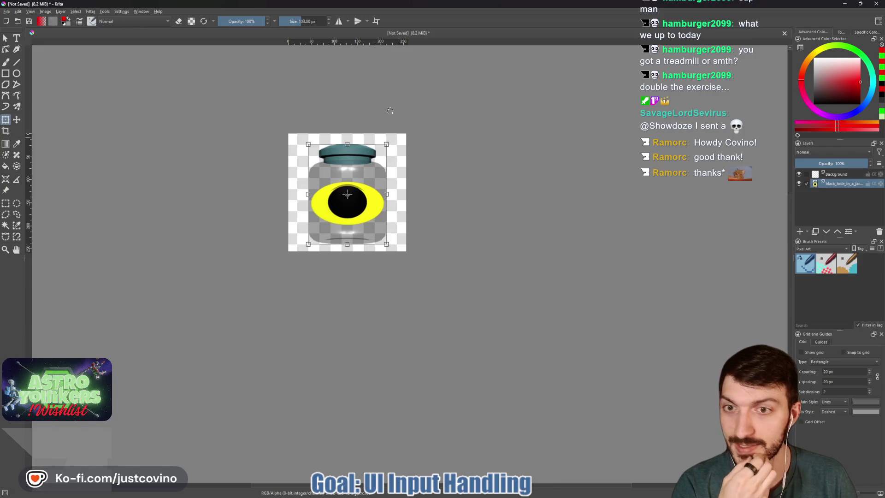
{"action": "key", "text": "Return"}
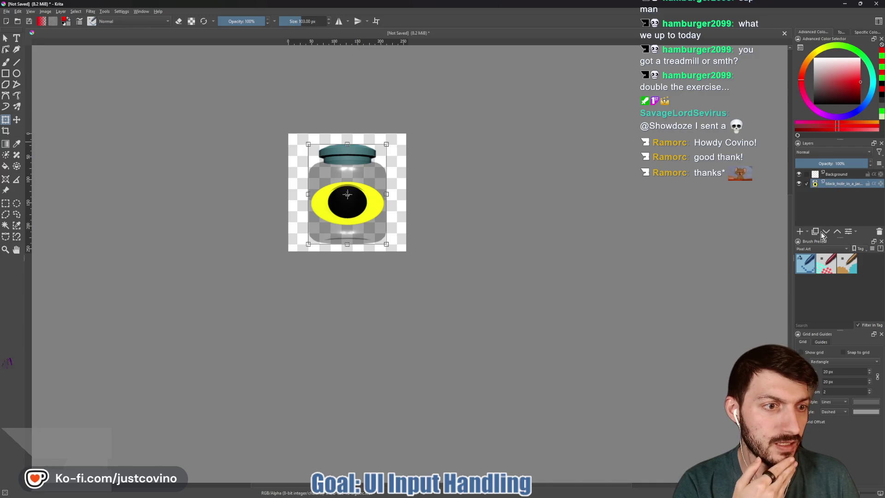
{"action": "left_click", "coordinate": [838, 233]}
{"action": "left_click", "coordinate": [76, 11]}
{"action": "mouse_move", "coordinate": [125, 124]}
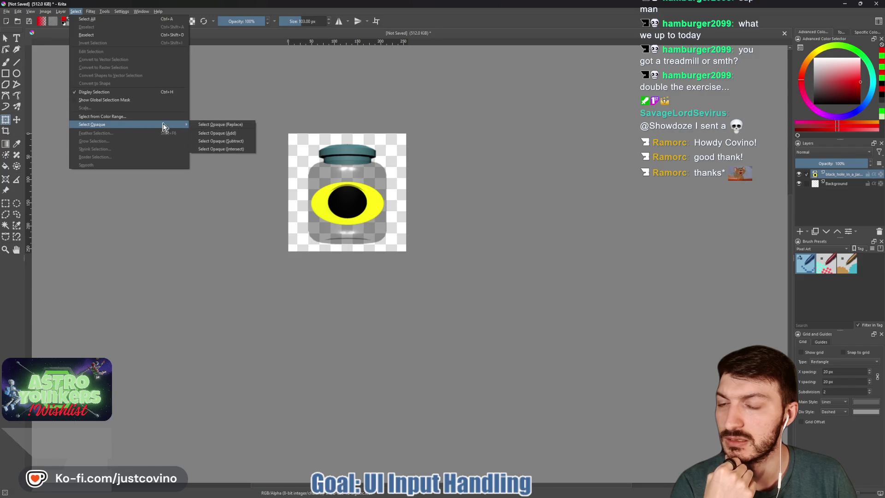
Step: Select the jar's opaque pixels and grow the selection by 4 px
{"action": "left_click", "coordinate": [222, 132]}
{"action": "left_click", "coordinate": [78, 12]}
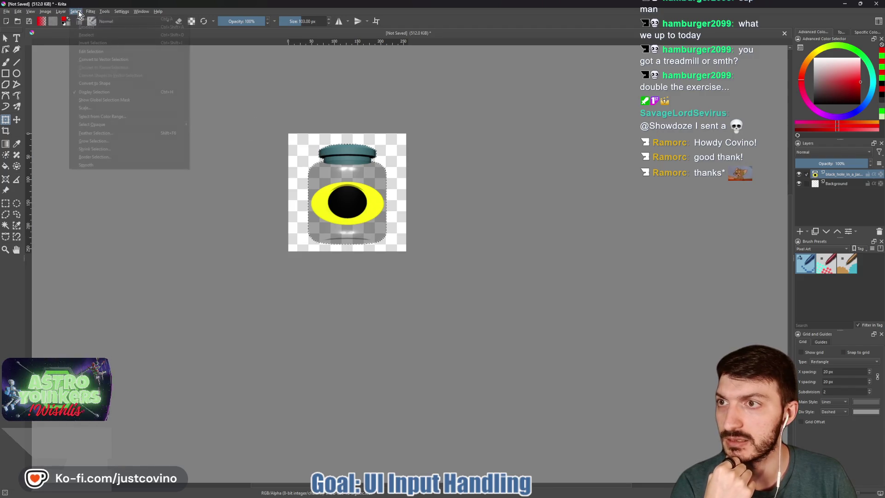
{"action": "left_click", "coordinate": [103, 142]}
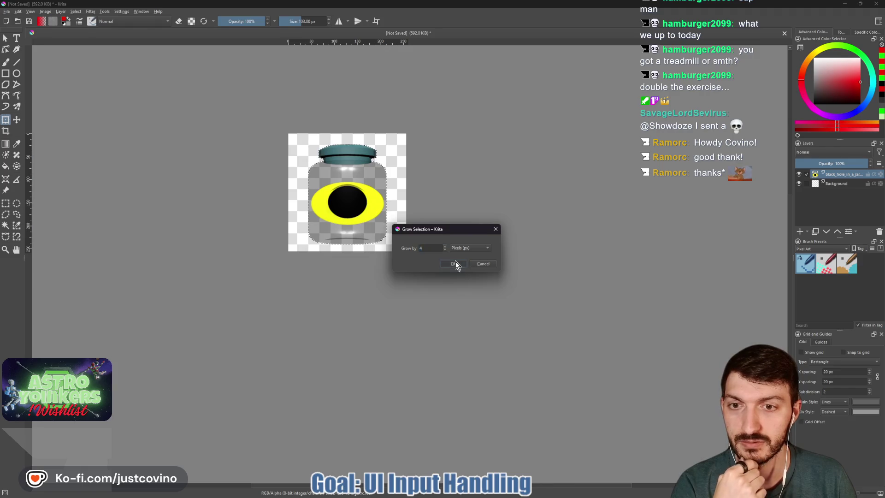
{"action": "left_click", "coordinate": [454, 264]}
Step: Add a paint layer beneath the jar and choose green for the brush
{"action": "left_click", "coordinate": [799, 233]}
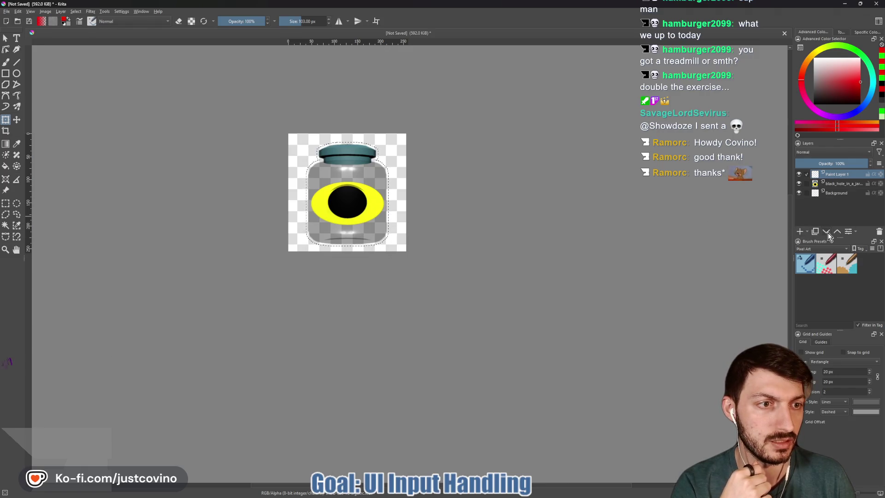
{"action": "left_click", "coordinate": [855, 51]}
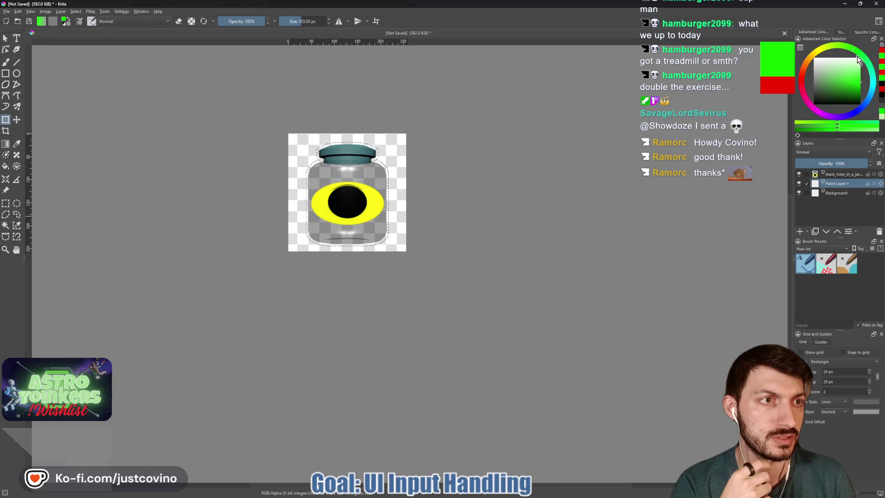
{"action": "key", "text": "b"}
Step: Paint the grown selection green, undo, re-pick the green and fill it again
{"action": "mouse_move", "coordinate": [387, 221]}
{"action": "left_mouse_down"}
{"action": "mouse_move", "coordinate": [325, 208]}
{"action": "mouse_move", "coordinate": [357, 200]}
{"action": "mouse_move", "coordinate": [329, 194]}
{"action": "left_mouse_up"}
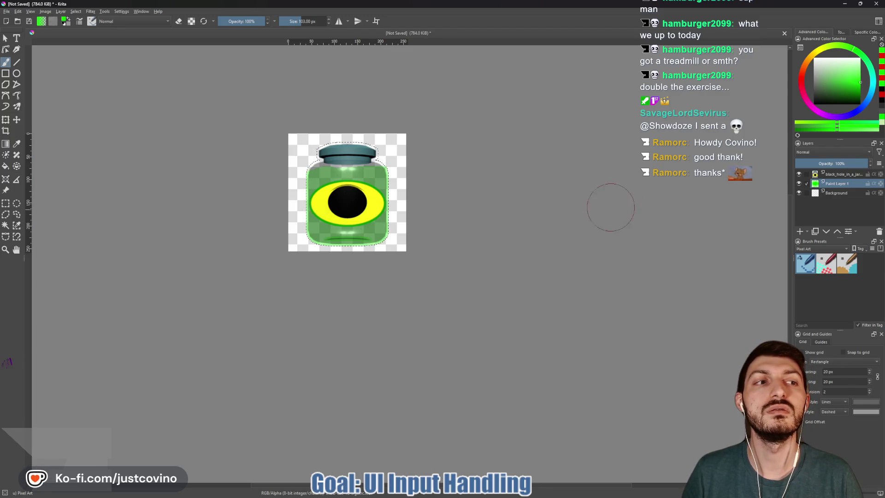
{"action": "key", "text": "Delete"}
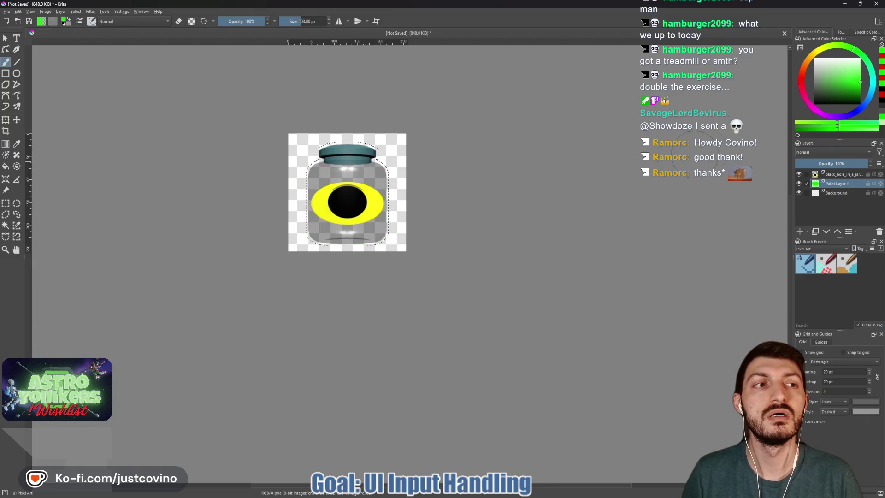
{"action": "left_click", "coordinate": [856, 56]}
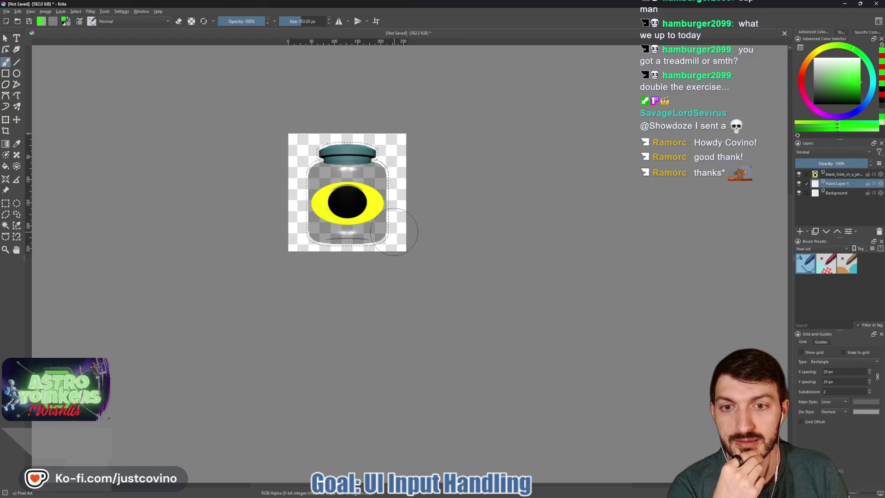
{"action": "mouse_move", "coordinate": [393, 229]}
{"action": "left_mouse_down"}
{"action": "mouse_move", "coordinate": [267, 217]}
{"action": "mouse_move", "coordinate": [274, 186]}
{"action": "left_mouse_up"}
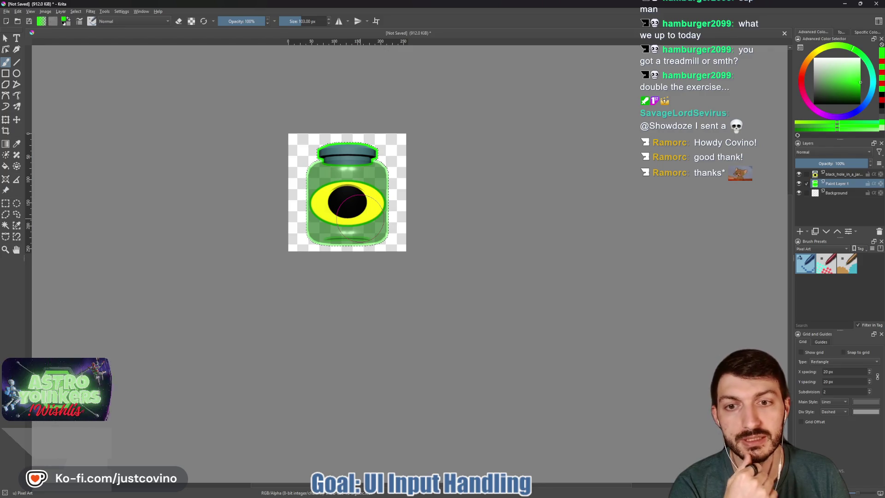
{"action": "scroll", "coordinate": [359, 217], "scroll_direction": "up", "scroll_amount": 4}
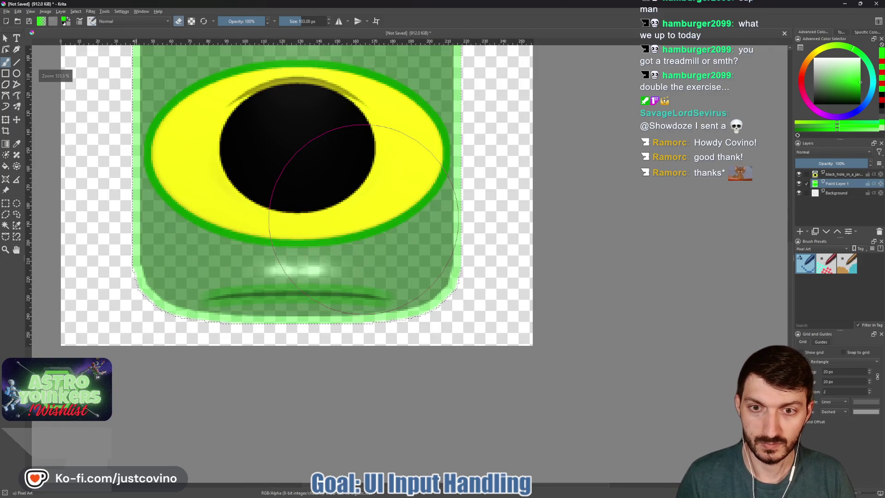
Step: With a smaller brush, erase the green under and along the yellow eye's lower edge
{"action": "key", "text": "bracketleft"}
{"action": "key", "text": "bracketleft"}
{"action": "key", "text": "bracketleft"}
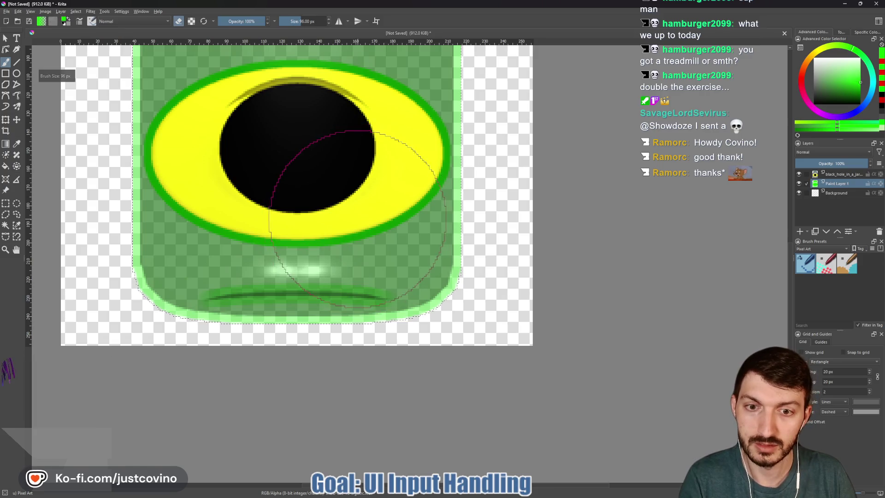
{"action": "key", "text": "bracketleft"}
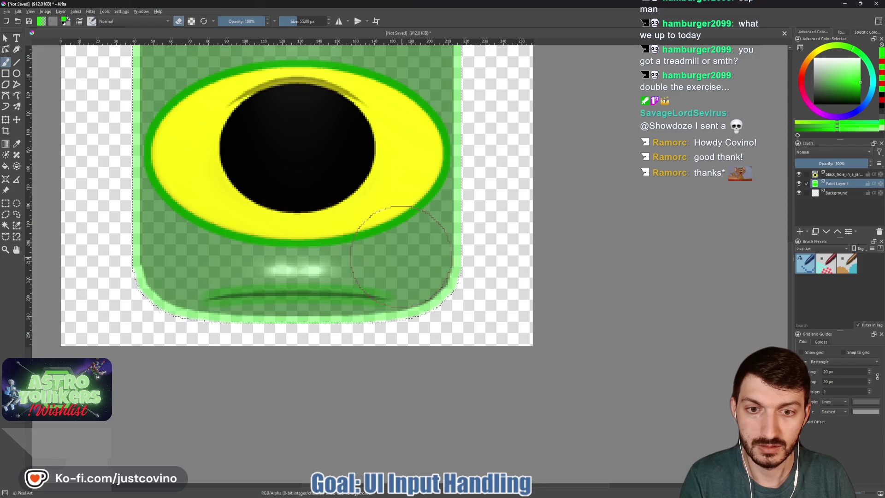
{"action": "left_click_drag", "start_coordinate": [401, 256], "coordinate": [248, 217]}
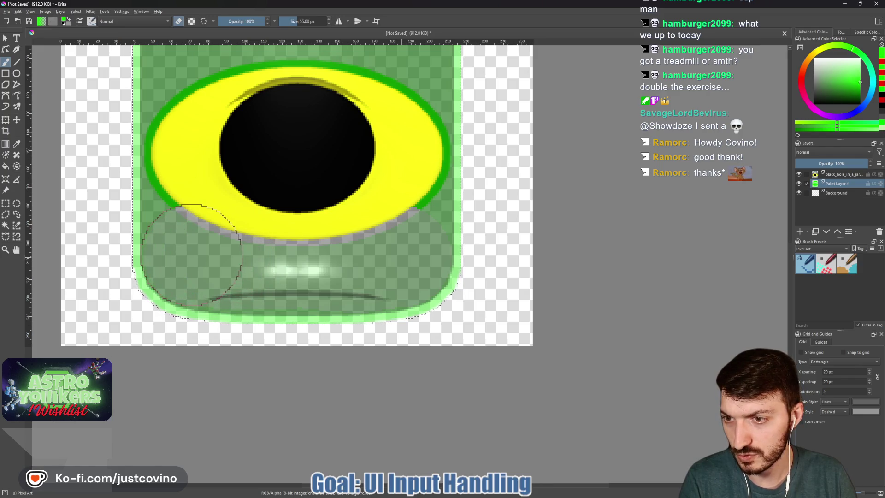
{"action": "left_click_drag", "start_coordinate": [217, 138], "coordinate": [207, 222]}
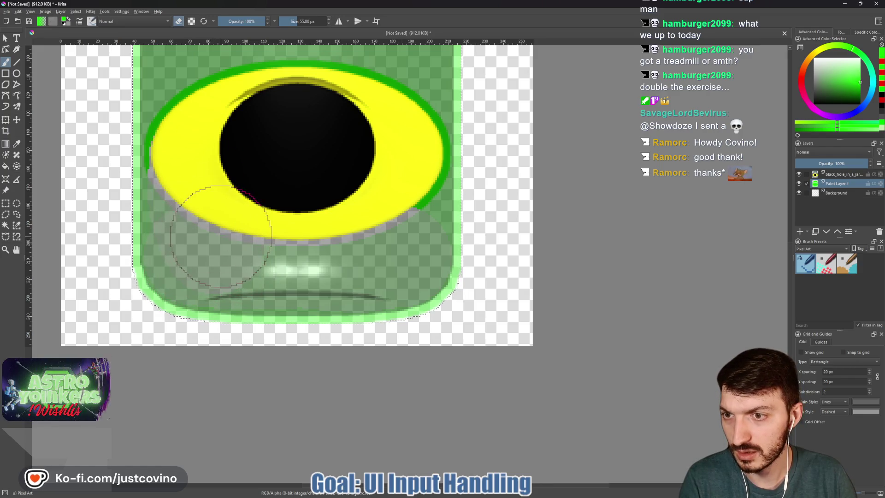
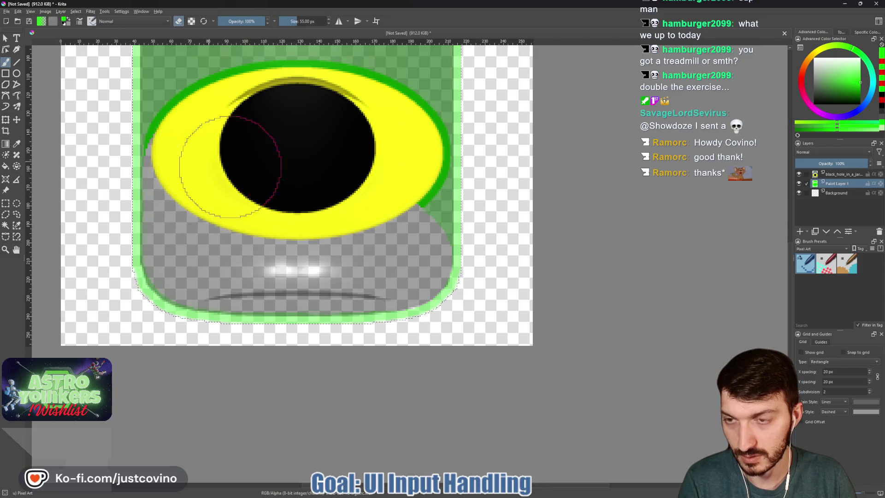
Step: Erase the green tint inside the jar around the eye and just under the lid, leaving clear glass
{"action": "left_click_drag", "start_coordinate": [306, 162], "coordinate": [311, 311]}
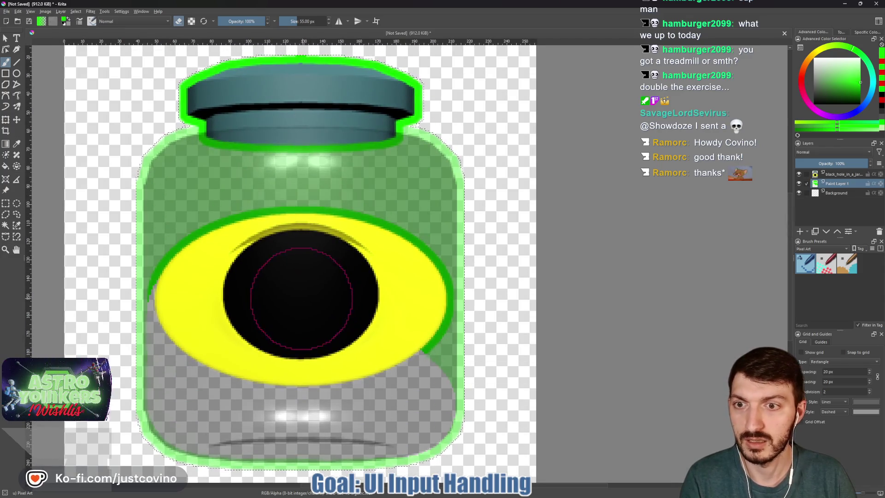
{"action": "left_click_drag", "start_coordinate": [275, 187], "coordinate": [275, 235]}
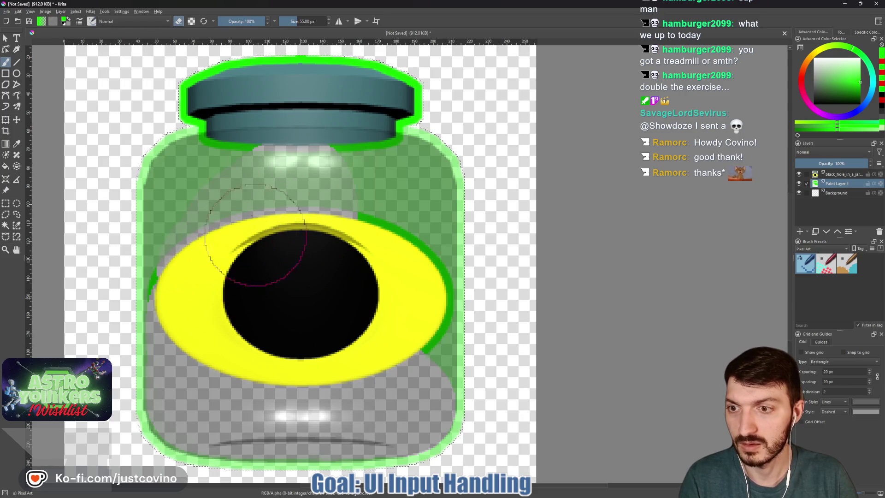
{"action": "mouse_move", "coordinate": [359, 222]}
{"action": "left_mouse_down"}
{"action": "mouse_move", "coordinate": [386, 257]}
{"action": "mouse_move", "coordinate": [403, 313]}
{"action": "left_mouse_up"}
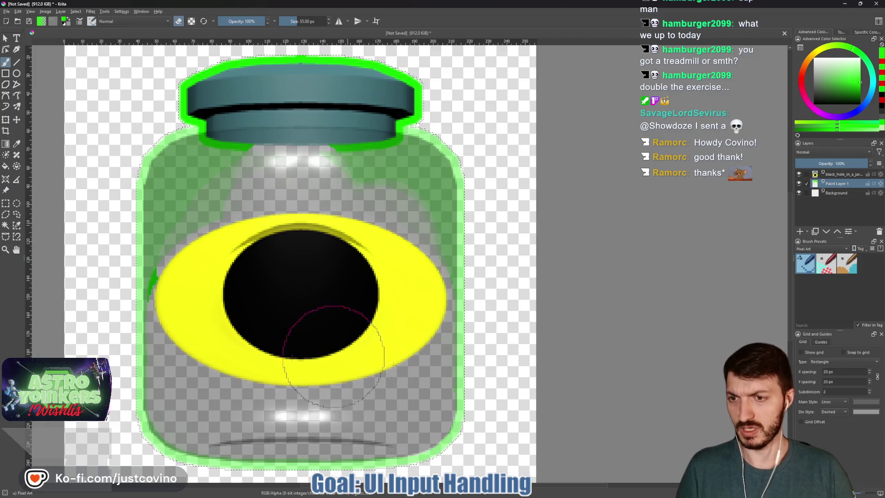
{"action": "left_click_drag", "start_coordinate": [198, 276], "coordinate": [197, 295]}
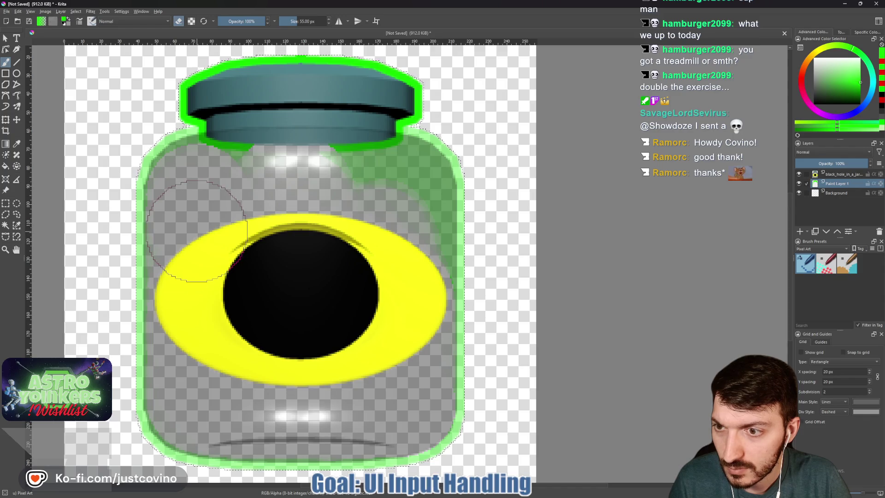
{"action": "left_click_drag", "start_coordinate": [228, 188], "coordinate": [367, 188]}
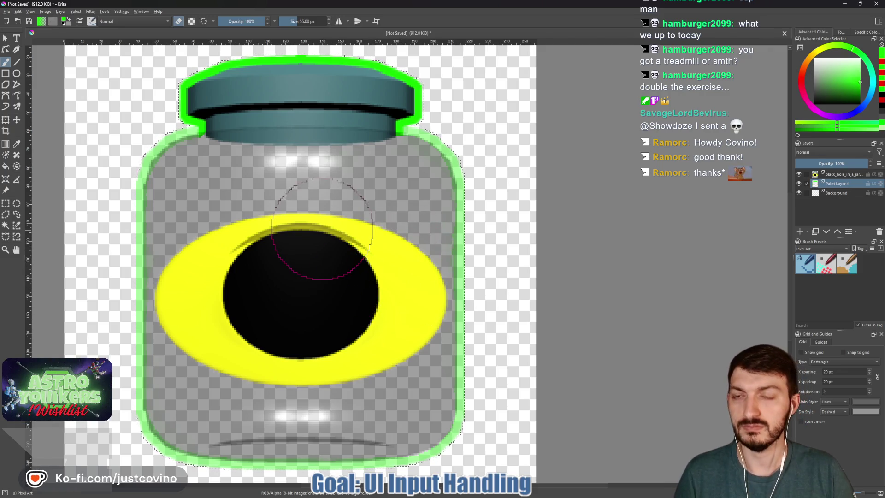
{"action": "scroll", "coordinate": [311, 207], "scroll_direction": "down", "scroll_amount": 3}
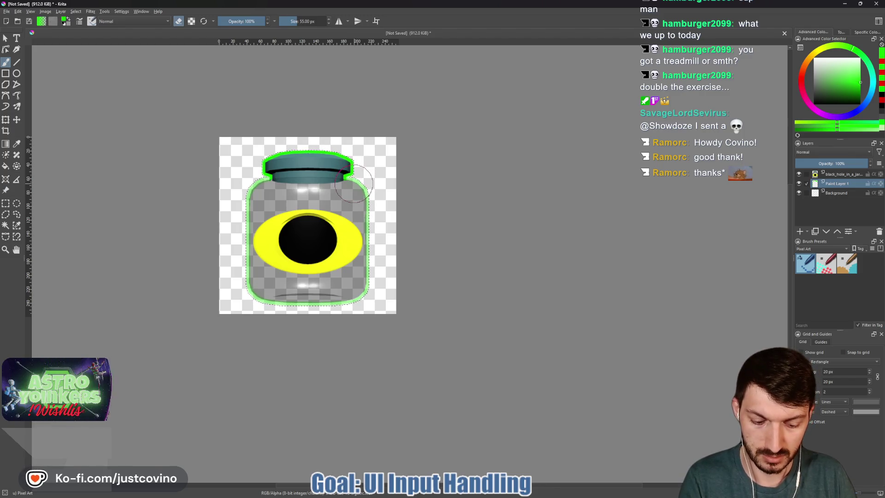
Step: Shrink the brush to 1 px for detail work on the jar's top-right outline
{"action": "key", "text": "bracketright"}
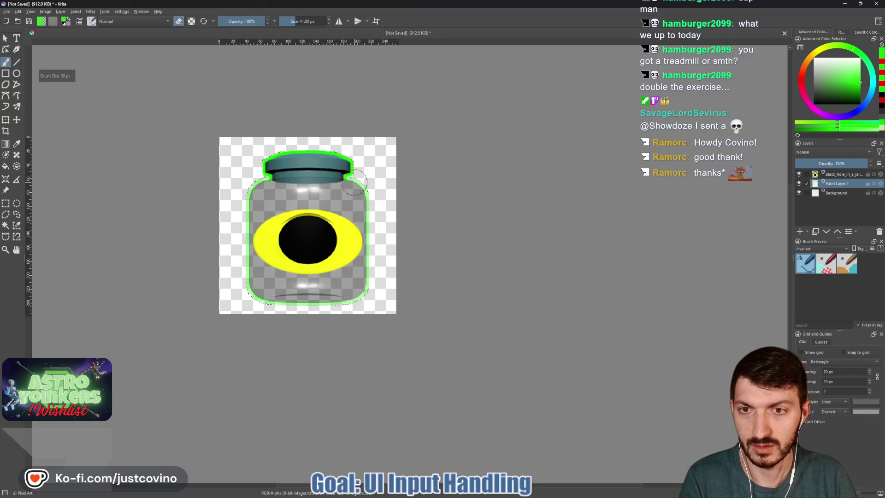
{"action": "scroll", "coordinate": [350, 181], "scroll_direction": "up", "scroll_amount": 5}
{"action": "scroll", "coordinate": [339, 161], "scroll_direction": "up", "scroll_amount": 3}
{"action": "key", "text": "bracketleft"}
{"action": "key", "text": "bracketleft"}
{"action": "key", "text": "bracketleft"}
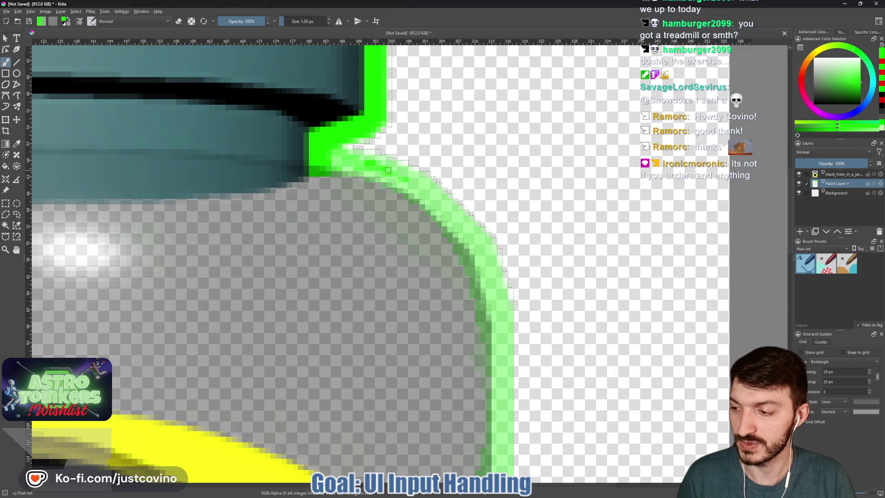
{"action": "scroll", "coordinate": [387, 170], "scroll_direction": "down", "scroll_amount": 2}
Step: With a 5 px brush, paint the pale right outline below the lid solid bright green
{"action": "key", "text": "bracketright"}
{"action": "key", "text": "bracketright"}
{"action": "key", "text": "bracketright"}
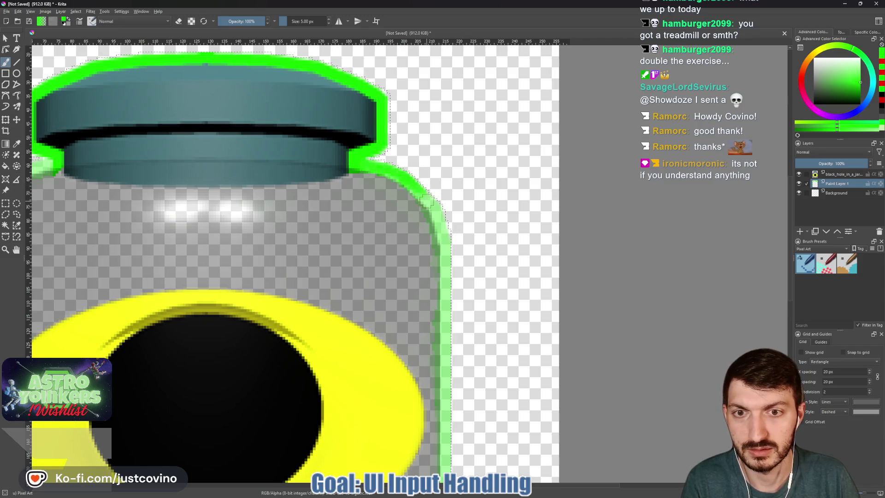
{"action": "left_click_drag", "start_coordinate": [419, 196], "coordinate": [444, 239]}
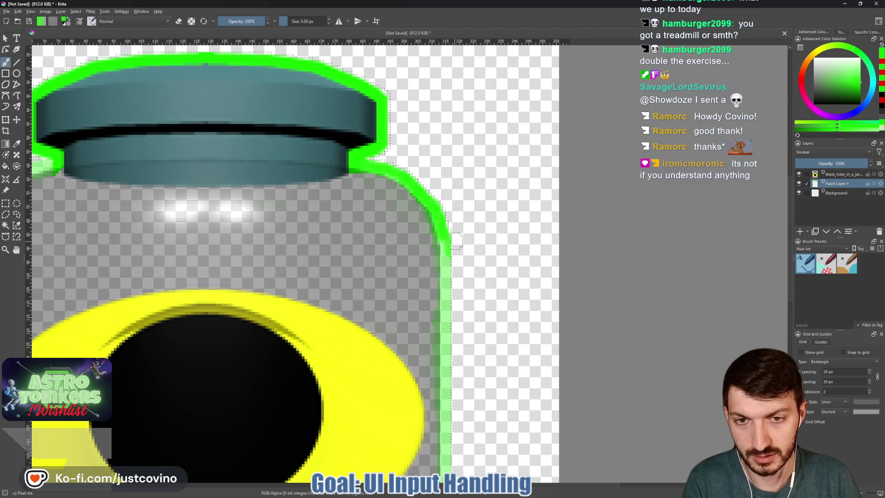
{"action": "left_click_drag", "start_coordinate": [455, 261], "coordinate": [453, 238]}
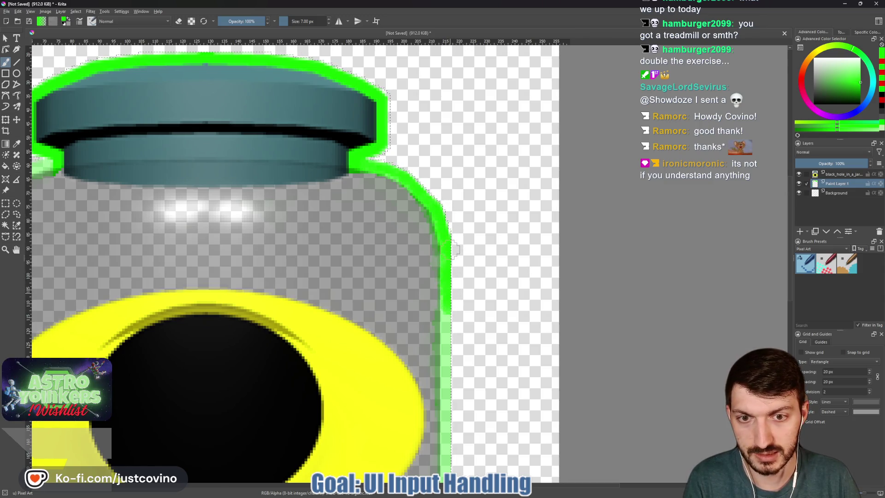
{"action": "left_click_drag", "start_coordinate": [455, 290], "coordinate": [444, 210]}
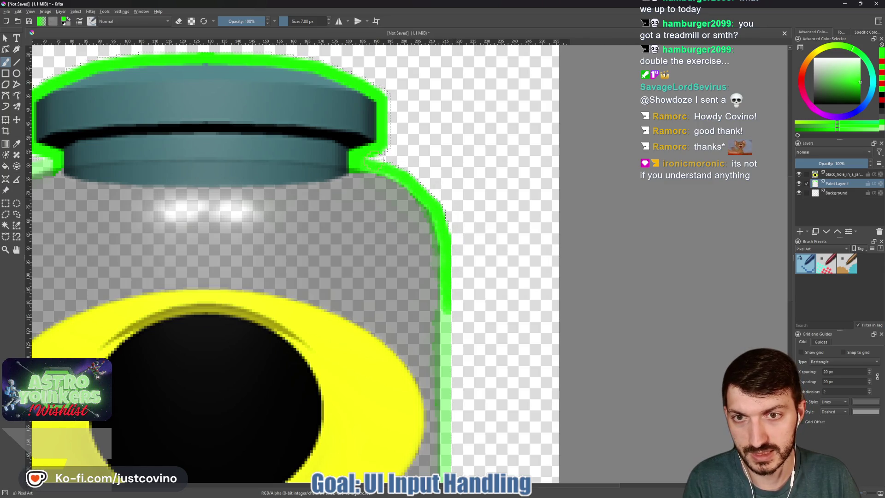
{"action": "left_click_drag", "start_coordinate": [468, 297], "coordinate": [423, 114]}
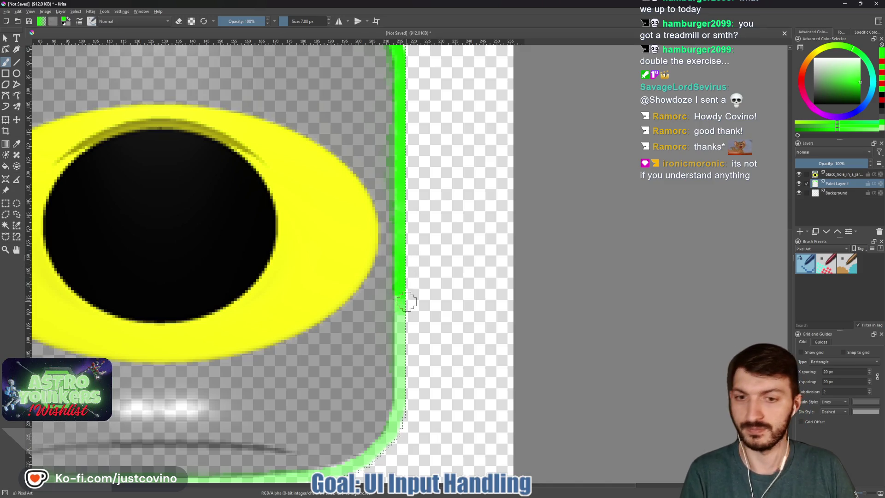
{"action": "scroll", "coordinate": [398, 305], "scroll_direction": "up", "scroll_amount": 3}
{"action": "scroll", "coordinate": [430, 309], "scroll_direction": "up", "scroll_amount": 1}
Step: With a 5 px brush, brighten the pale pixels along the upper part of the right outline
{"action": "left_click_drag", "start_coordinate": [430, 310], "coordinate": [495, 198]}
{"action": "key", "text": "bracketleft"}
{"action": "key", "text": "bracketleft"}
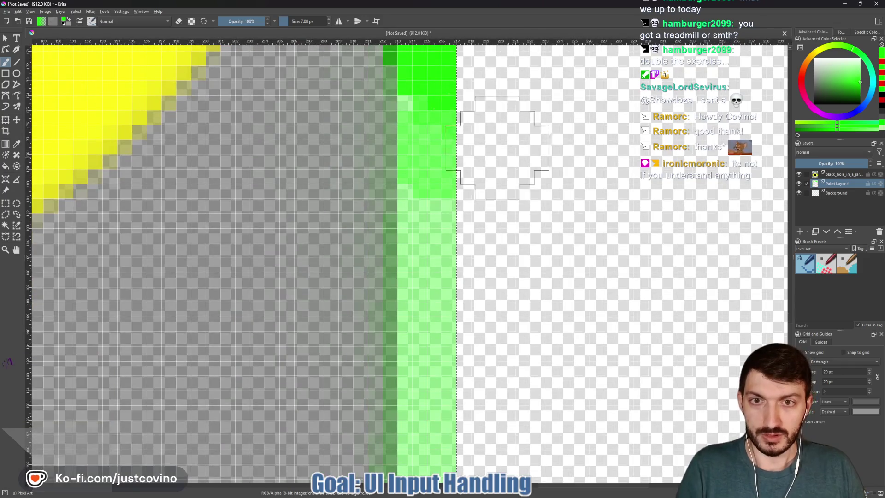
{"action": "left_click_drag", "start_coordinate": [435, 131], "coordinate": [436, 113]}
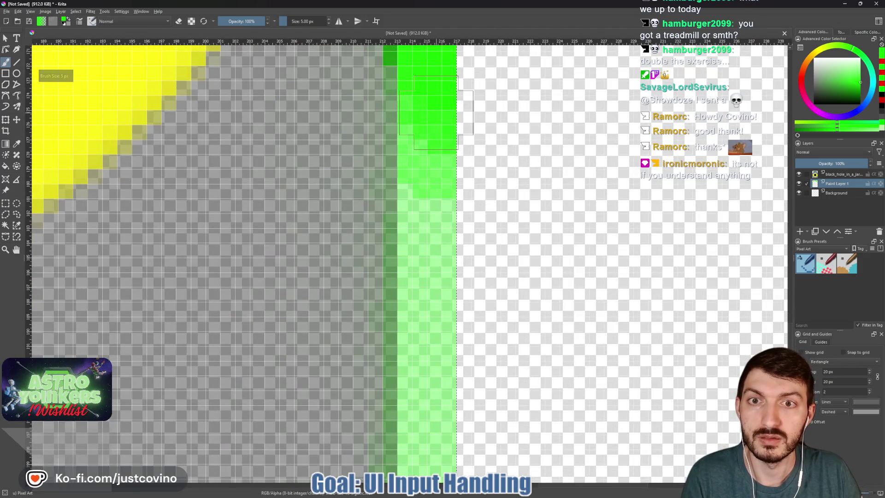
{"action": "left_click_drag", "start_coordinate": [435, 112], "coordinate": [437, 186]}
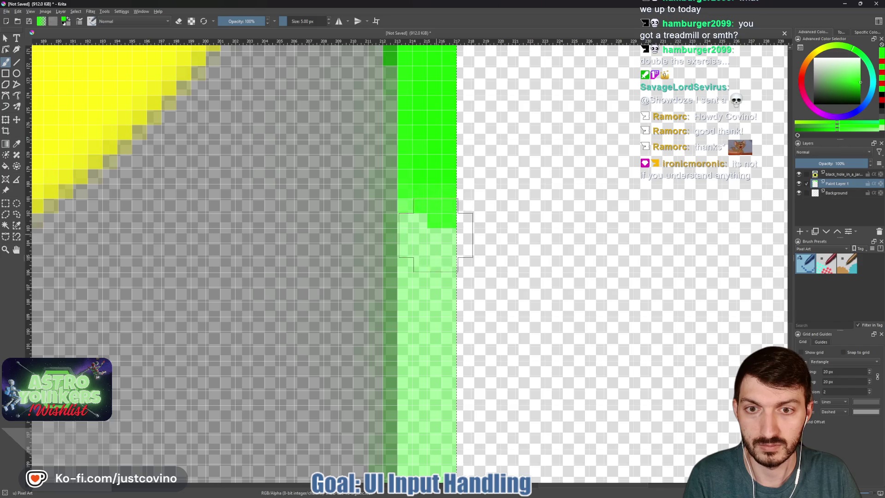
{"action": "left_click_drag", "start_coordinate": [436, 263], "coordinate": [436, 280]}
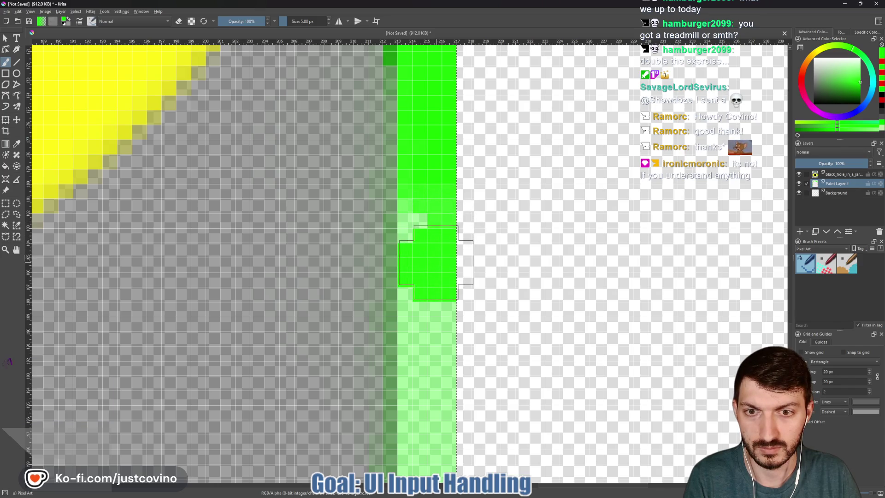
{"action": "left_click", "coordinate": [436, 222]}
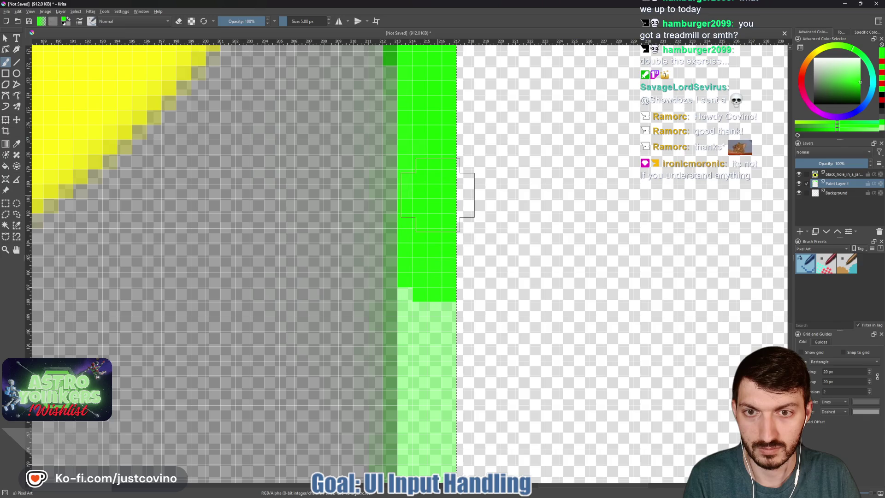
{"action": "scroll", "coordinate": [432, 277], "scroll_direction": "down", "scroll_amount": 5}
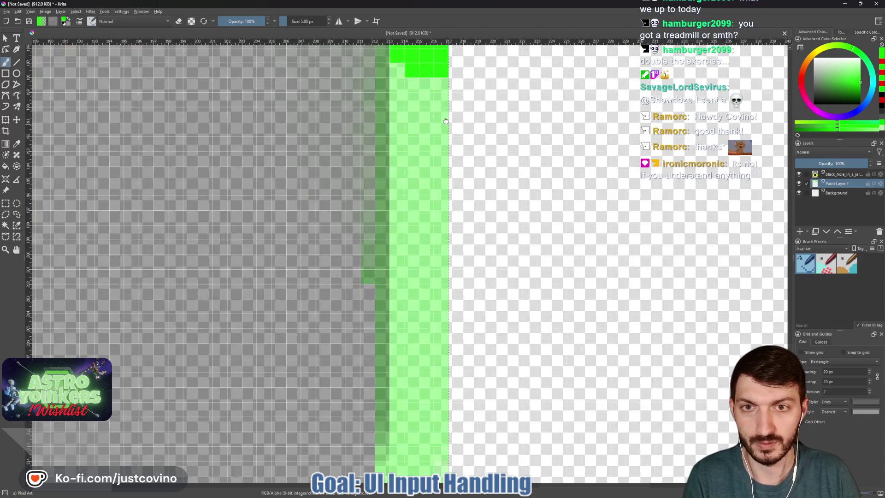
Step: With a 13 px brush, paint the right outline column bright green down to the lower curve
{"action": "key", "text": "bracketright"}
{"action": "key", "text": "bracketright"}
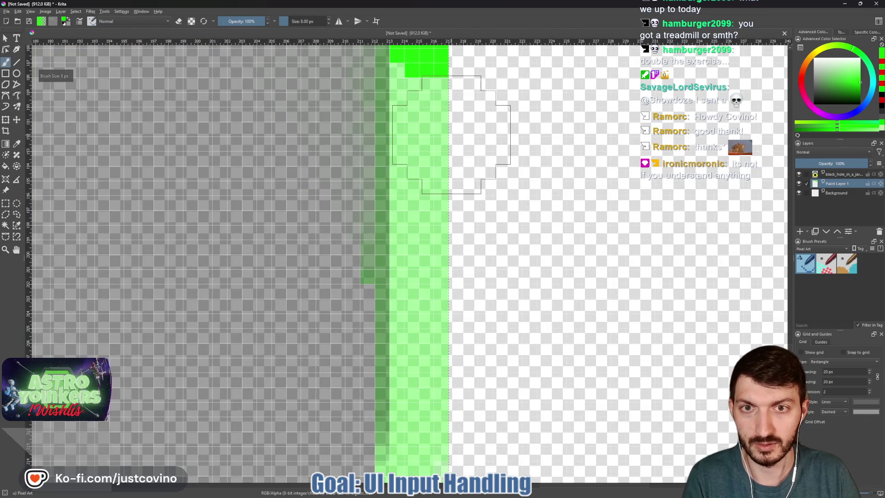
{"action": "key", "text": "bracketright"}
{"action": "key", "text": "bracketright"}
{"action": "key", "text": "bracketright"}
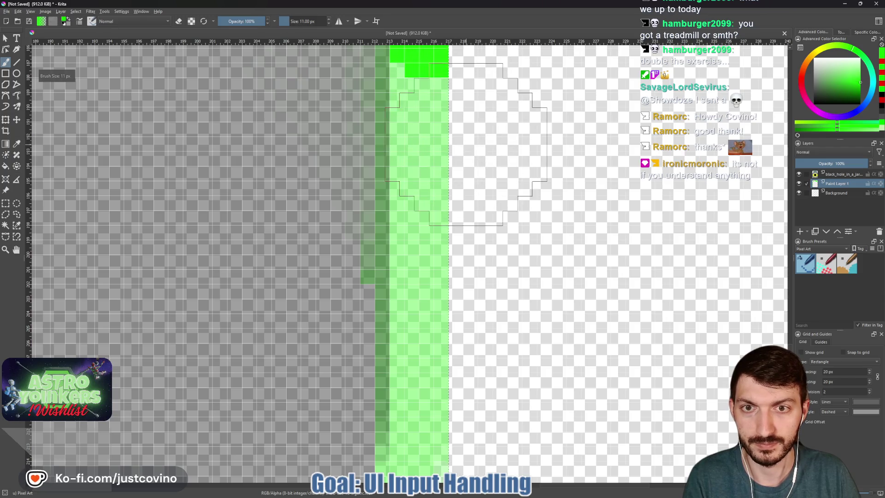
{"action": "key", "text": "bracketright"}
{"action": "key", "text": "bracketright"}
{"action": "left_click", "coordinate": [484, 153]}
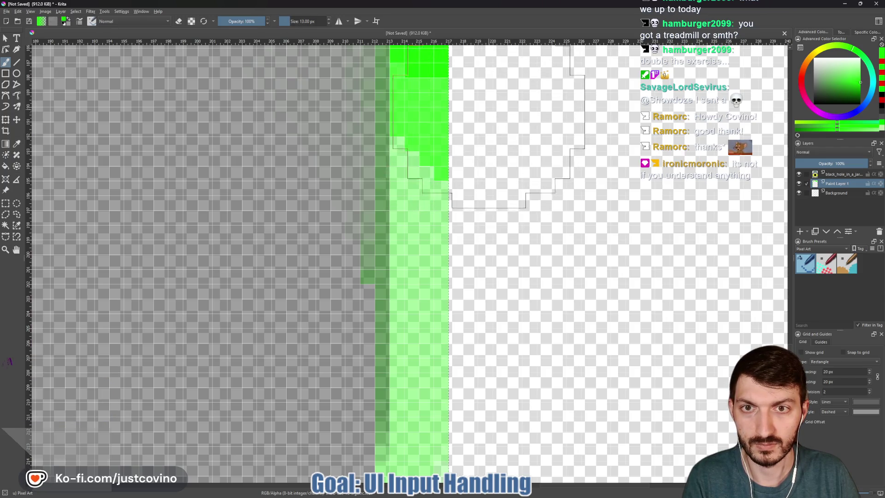
{"action": "left_click_drag", "start_coordinate": [488, 159], "coordinate": [487, 169]}
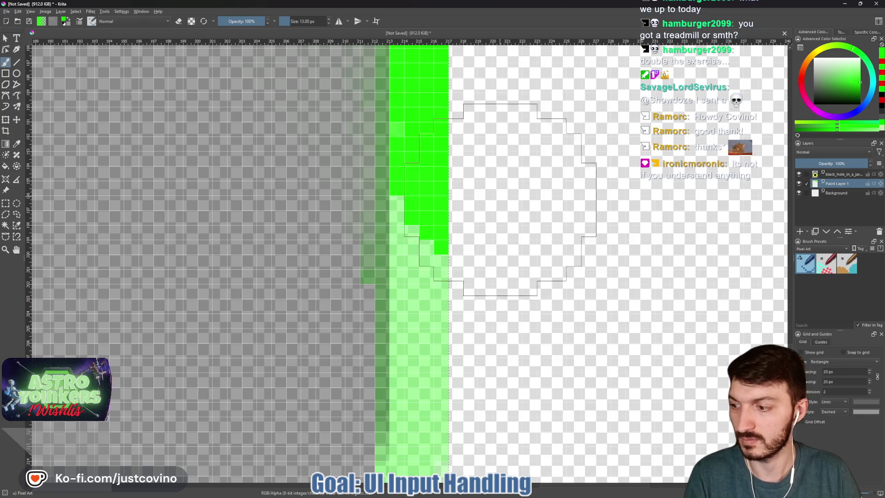
{"action": "left_click", "coordinate": [487, 232]}
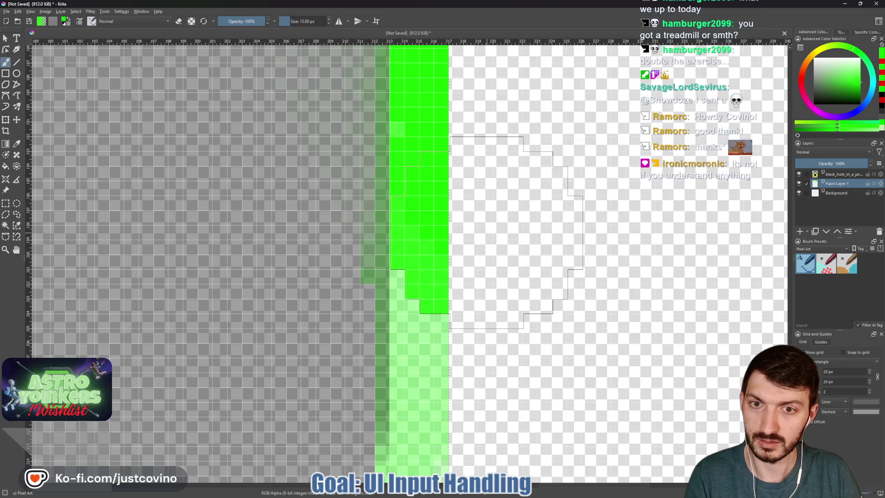
{"action": "left_click", "coordinate": [519, 305]}
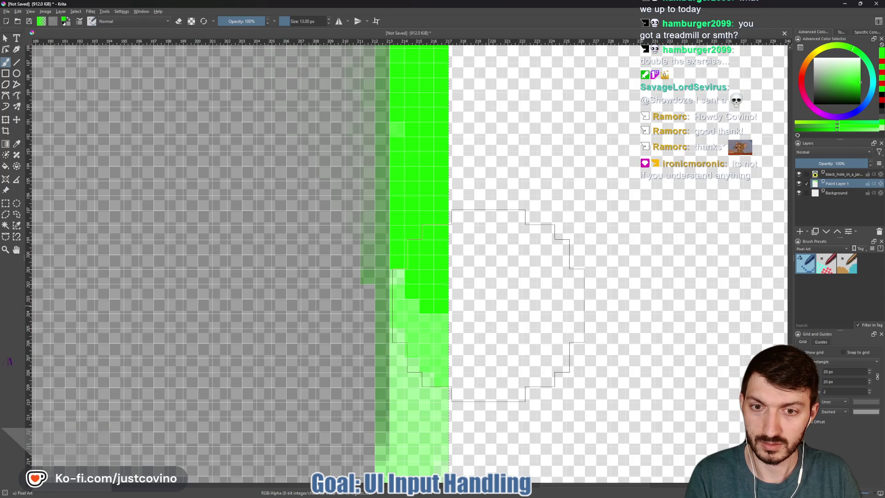
{"action": "left_click", "coordinate": [487, 284]}
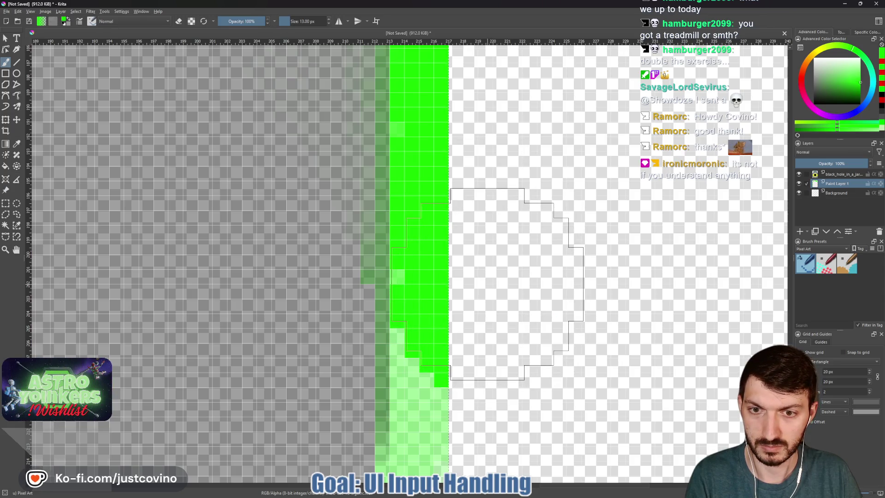
{"action": "scroll", "coordinate": [517, 284], "scroll_direction": "down", "scroll_amount": 5}
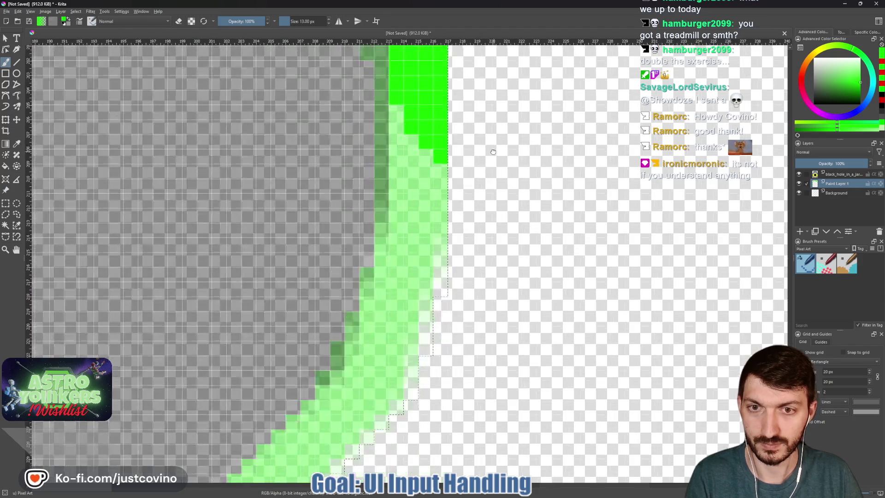
Step: Extend the bright green down into the lower curve and touch up pale pixels with a 1 px brush
{"action": "left_click_drag", "start_coordinate": [489, 139], "coordinate": [485, 136]}
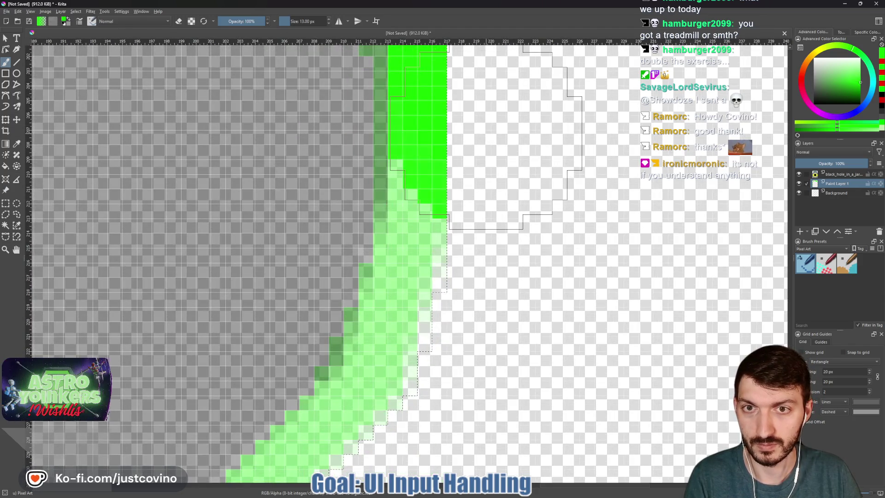
{"action": "left_click_drag", "start_coordinate": [515, 197], "coordinate": [516, 208]}
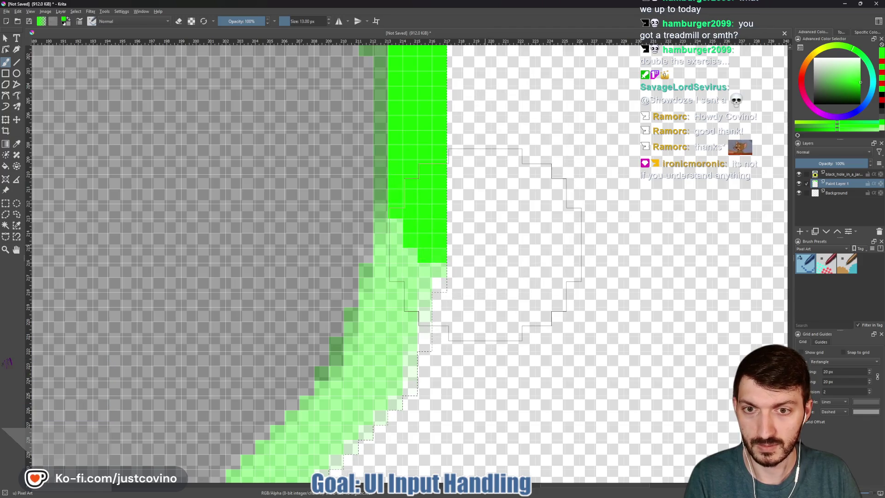
{"action": "left_click_drag", "start_coordinate": [516, 244], "coordinate": [516, 245]}
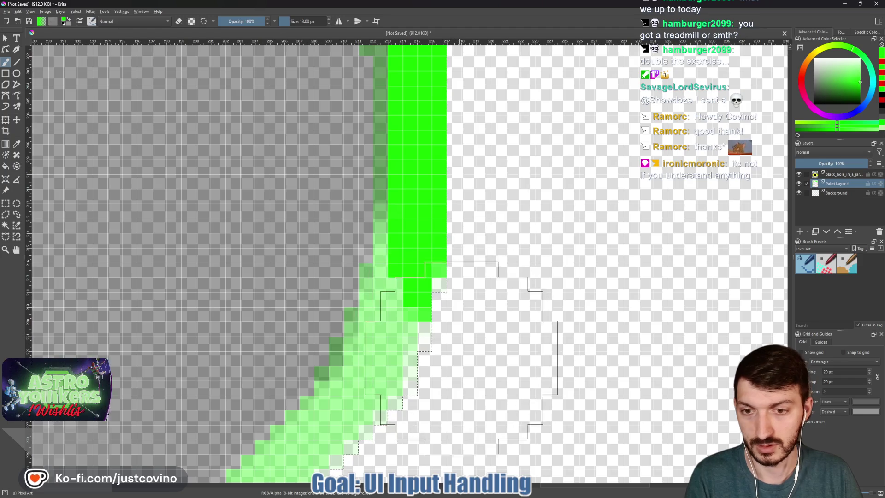
{"action": "left_click_drag", "start_coordinate": [457, 364], "coordinate": [468, 350]}
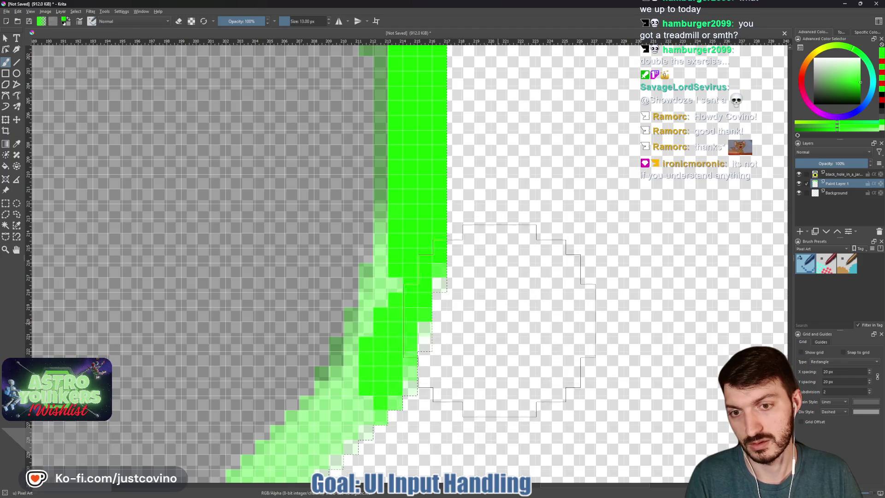
{"action": "key", "text": "bracketleft"}
{"action": "key", "text": "bracketleft"}
{"action": "key", "text": "bracketleft"}
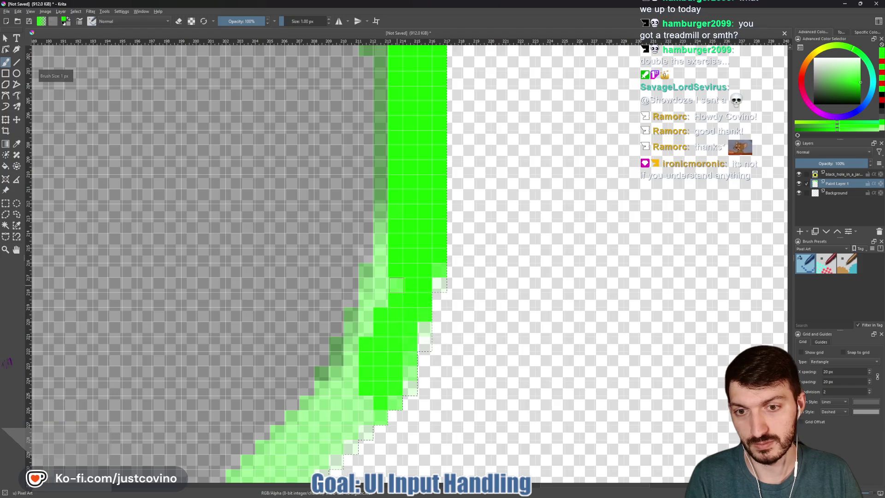
{"action": "mouse_move", "coordinate": [370, 410]}
{"action": "left_mouse_down"}
{"action": "mouse_move", "coordinate": [467, 262]}
{"action": "mouse_move", "coordinate": [377, 349]}
{"action": "left_mouse_up"}
{"action": "left_click_drag", "start_coordinate": [457, 265], "coordinate": [449, 278]}
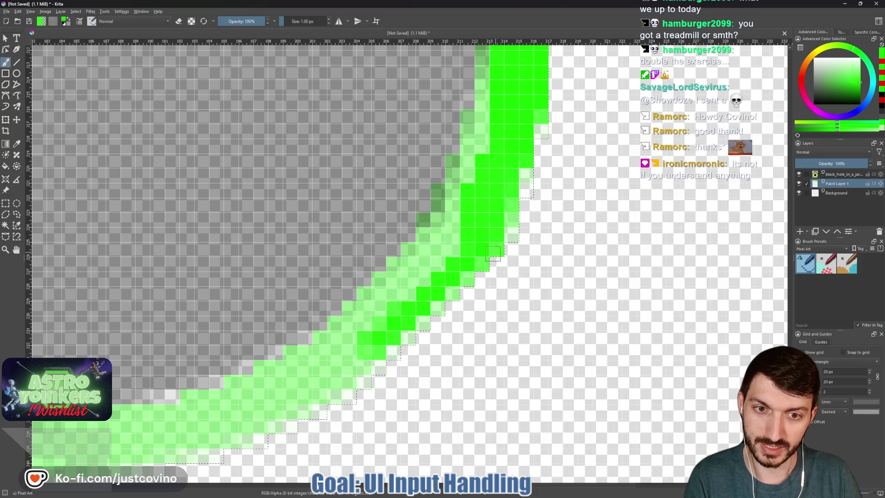
Step: With 3 and 5 px brushes, paint the pale pixels along the lower-right curve bright green
{"action": "key", "text": "bracketright"}
{"action": "key", "text": "bracketright"}
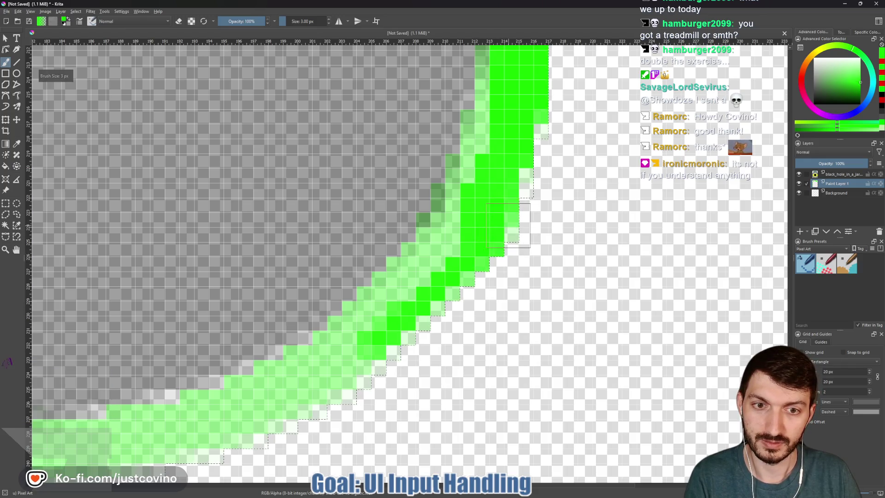
{"action": "mouse_move", "coordinate": [508, 224]}
{"action": "left_mouse_down"}
{"action": "mouse_move", "coordinate": [463, 245]}
{"action": "mouse_move", "coordinate": [413, 299]}
{"action": "left_mouse_up"}
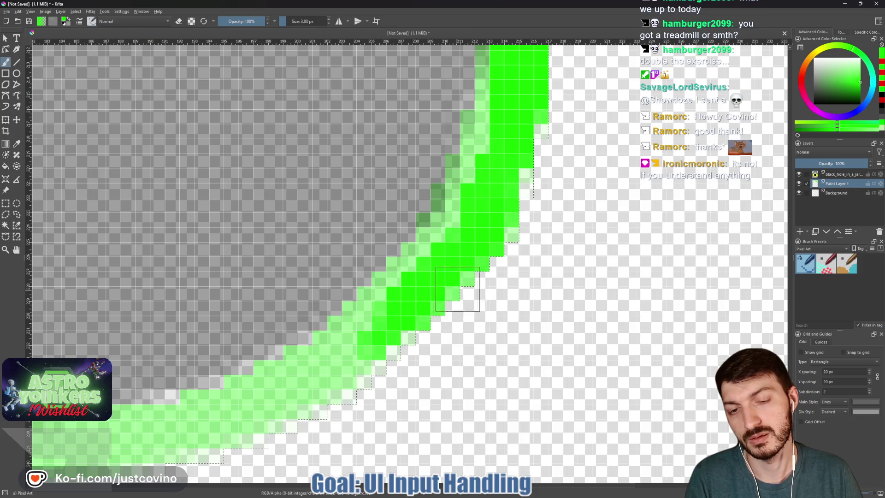
{"action": "left_click_drag", "start_coordinate": [463, 284], "coordinate": [391, 322]}
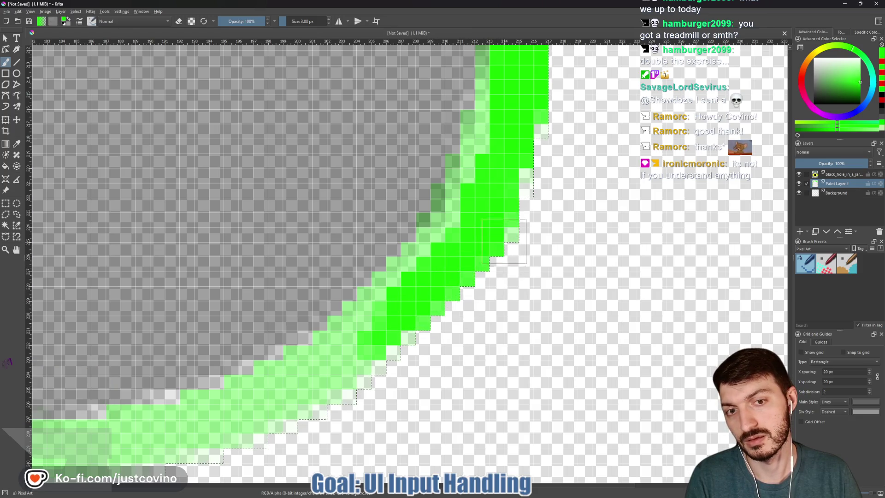
{"action": "key", "text": "bracketright"}
{"action": "key", "text": "bracketright"}
{"action": "left_click", "coordinate": [355, 345]}
{"action": "mouse_move", "coordinate": [357, 343]}
{"action": "left_mouse_down"}
{"action": "mouse_move", "coordinate": [422, 297]}
{"action": "mouse_move", "coordinate": [408, 293]}
{"action": "mouse_move", "coordinate": [467, 246]}
{"action": "mouse_move", "coordinate": [523, 129]}
{"action": "mouse_move", "coordinate": [477, 308]}
{"action": "left_mouse_up"}
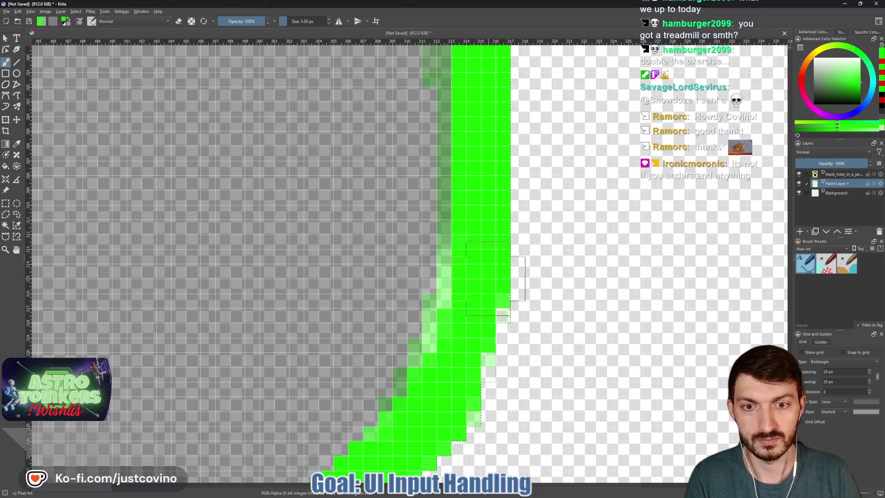
{"action": "scroll", "coordinate": [496, 351], "scroll_direction": "down", "scroll_amount": 3}
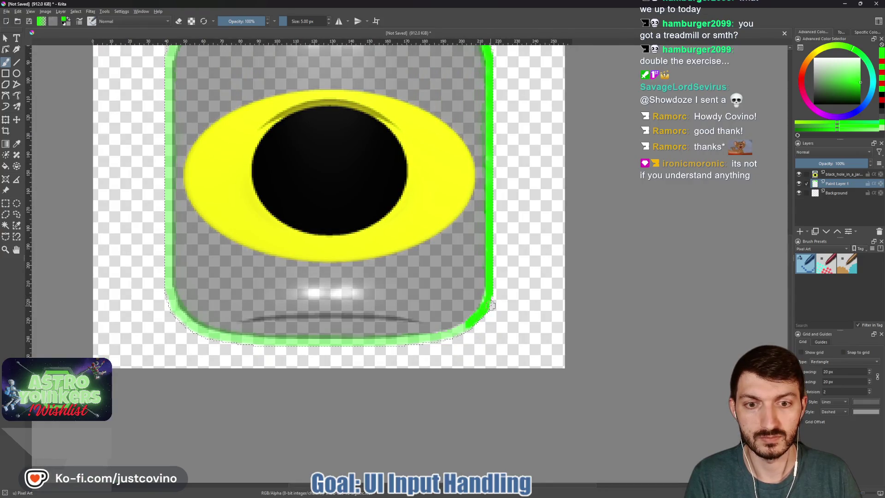
{"action": "scroll", "coordinate": [464, 271], "scroll_direction": "up", "scroll_amount": 5}
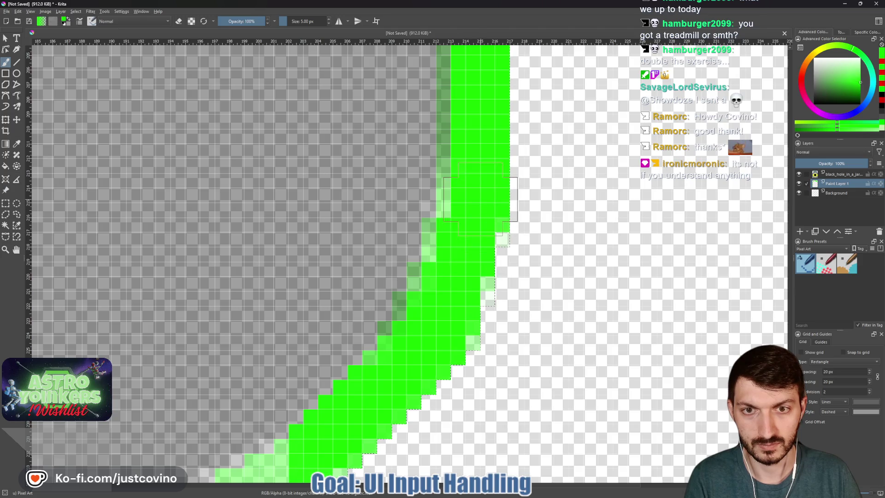
{"action": "scroll", "coordinate": [480, 199], "scroll_direction": "down", "scroll_amount": 3}
{"action": "scroll", "coordinate": [448, 323], "scroll_direction": "down", "scroll_amount": 2}
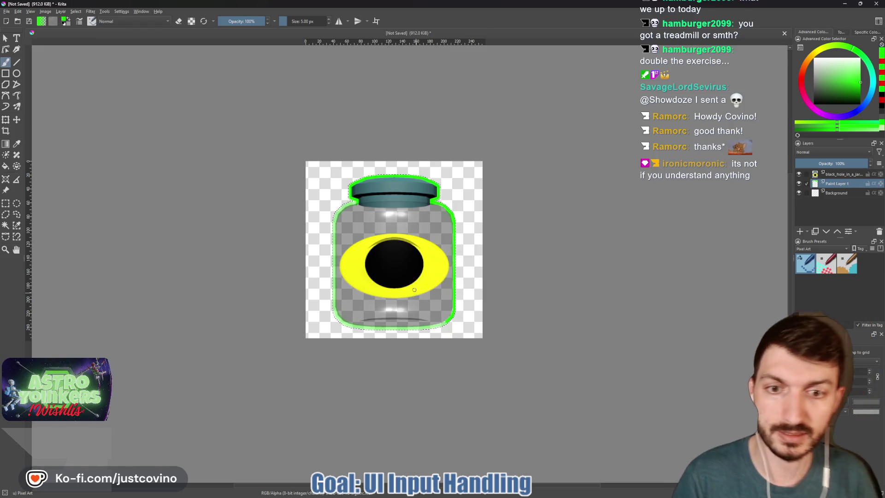
{"action": "scroll", "coordinate": [414, 291], "scroll_direction": "up", "scroll_amount": 2}
{"action": "scroll", "coordinate": [477, 339], "scroll_direction": "up", "scroll_amount": 3}
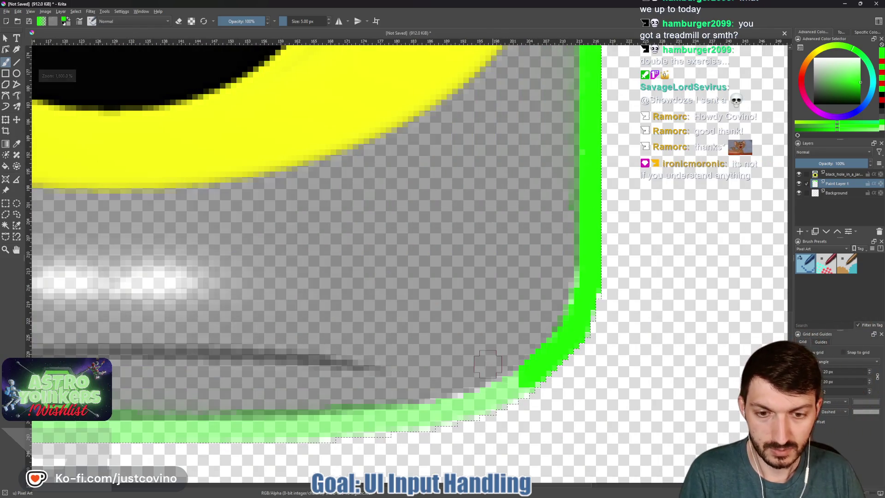
{"action": "scroll", "coordinate": [490, 346], "scroll_direction": "down", "scroll_amount": 1}
{"action": "scroll", "coordinate": [494, 276], "scroll_direction": "up", "scroll_amount": 1}
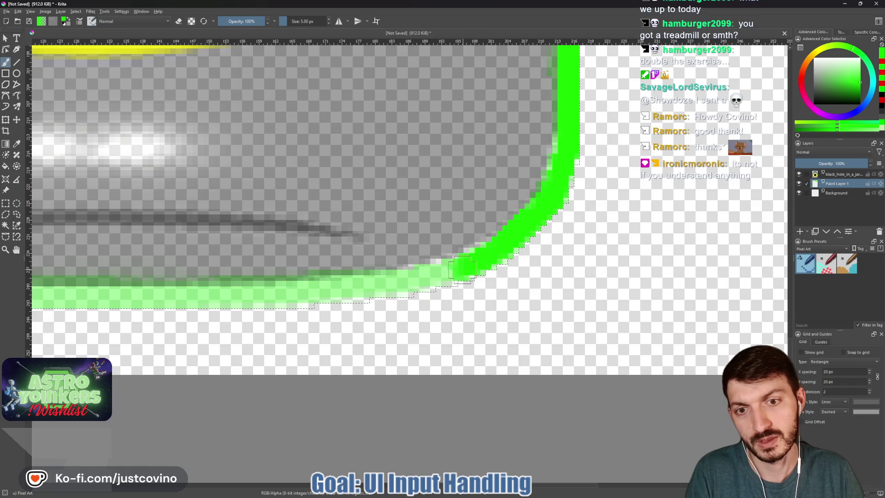
{"action": "left_click_drag", "start_coordinate": [451, 271], "coordinate": [456, 286]}
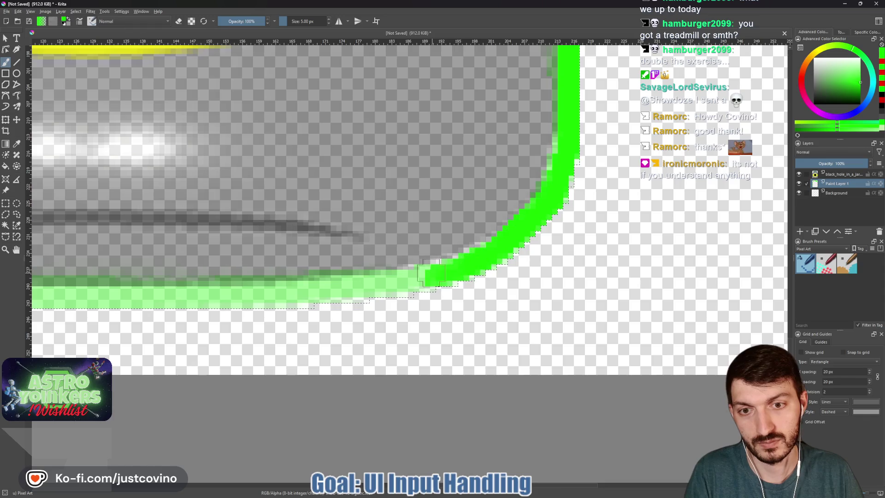
Step: With a 5 px brush, dab bright green along the jar's bottom edge from the lower-right corner
{"action": "left_click_drag", "start_coordinate": [400, 285], "coordinate": [382, 283]}
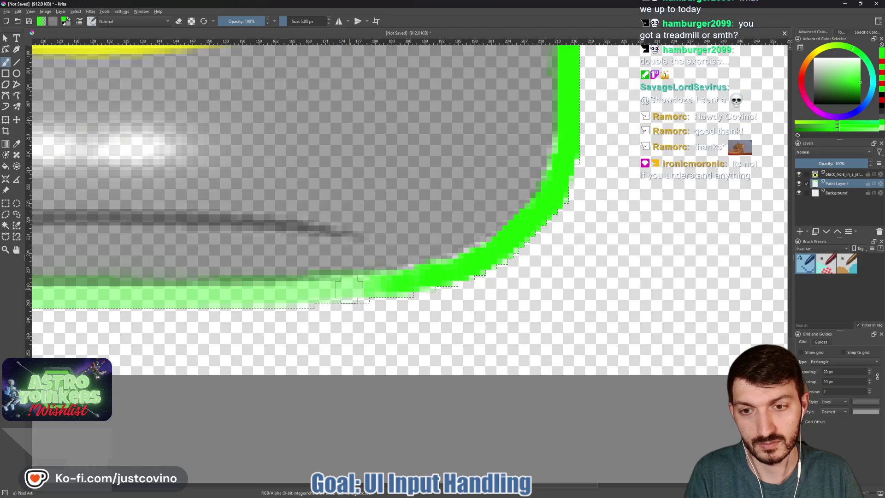
{"action": "key", "text": "bracketleft"}
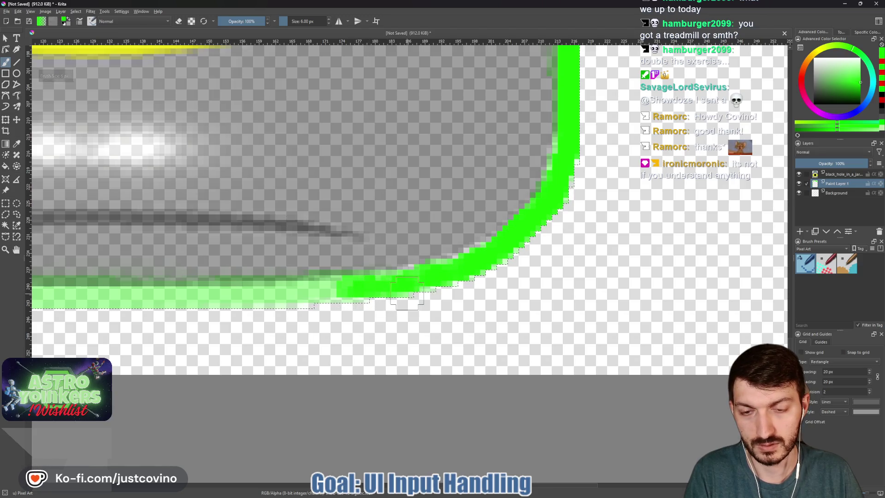
{"action": "mouse_move", "coordinate": [306, 296]}
{"action": "left_mouse_down"}
{"action": "mouse_move", "coordinate": [502, 298]}
{"action": "mouse_move", "coordinate": [258, 305]}
{"action": "left_mouse_up"}
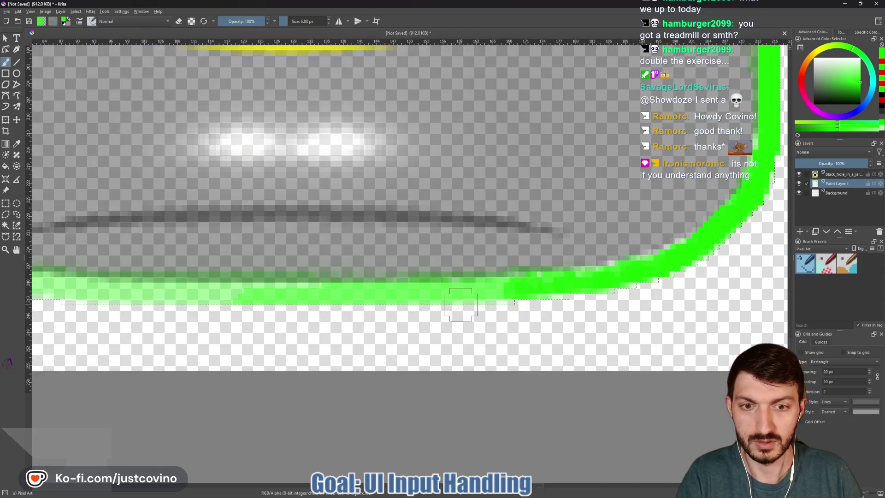
{"action": "left_click", "coordinate": [495, 295]}
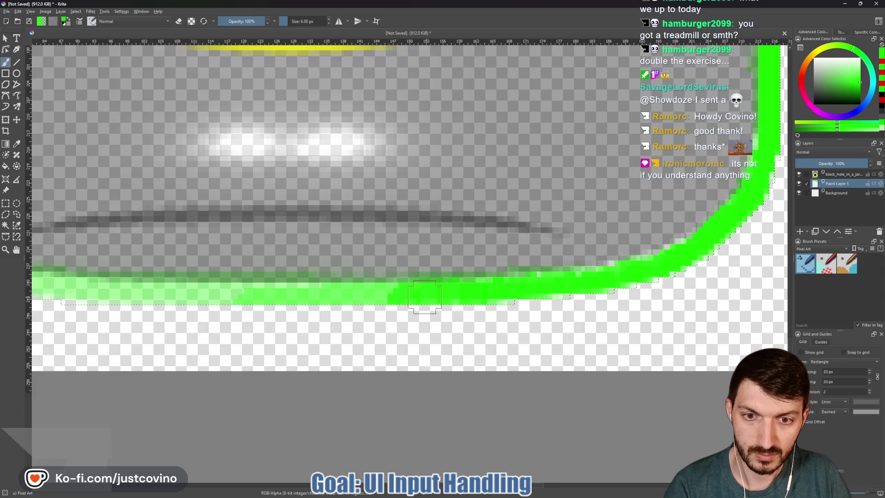
{"action": "left_click", "coordinate": [373, 296]}
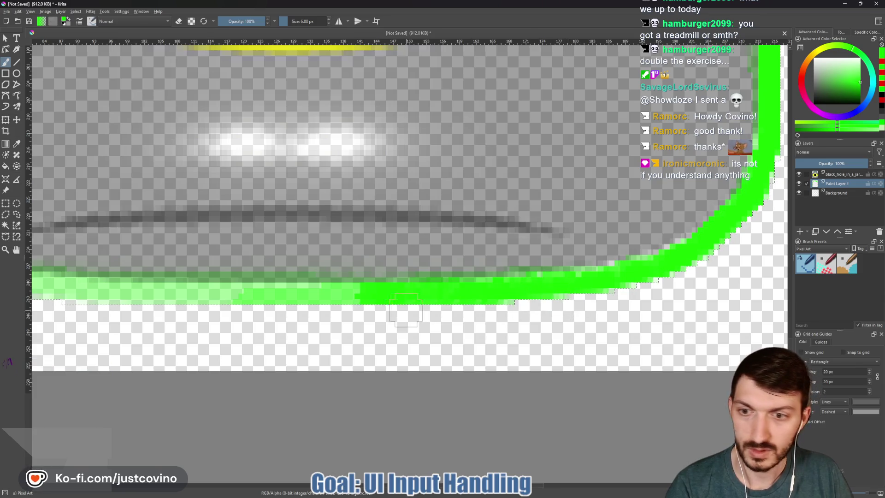
{"action": "scroll", "coordinate": [574, 302], "scroll_direction": "left", "scroll_amount": 5}
{"action": "left_click_drag", "start_coordinate": [589, 299], "coordinate": [620, 299]}
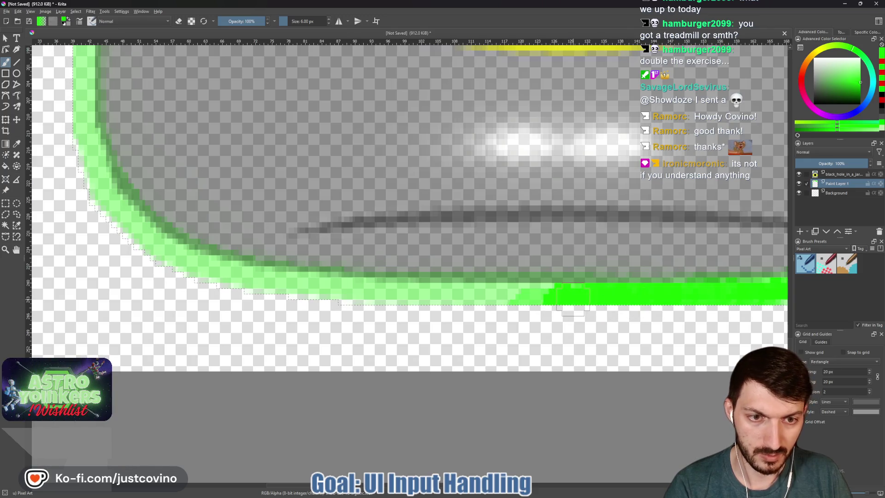
{"action": "left_click_drag", "start_coordinate": [539, 299], "coordinate": [543, 302]}
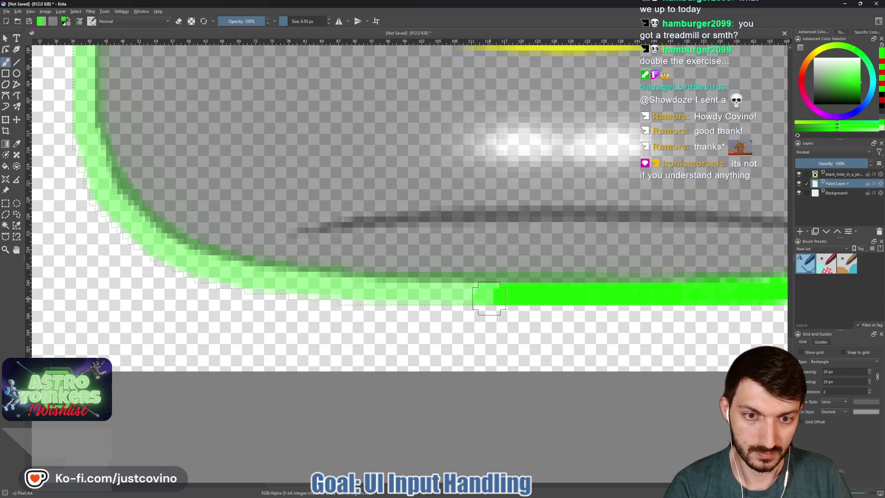
Step: Extend the solid bright green stroke leftward along the bottom edge to the lower-left curve, enlarging to 7 px
{"action": "left_click_drag", "start_coordinate": [488, 297], "coordinate": [441, 298]}
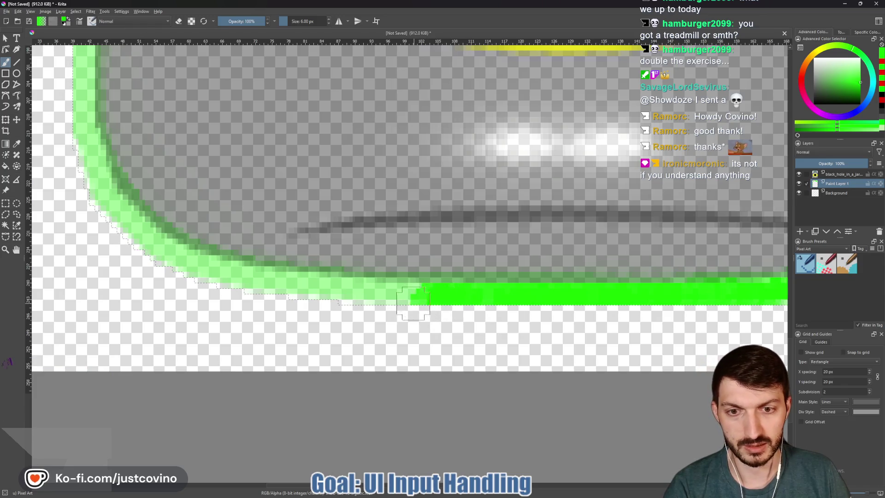
{"action": "left_click_drag", "start_coordinate": [428, 300], "coordinate": [416, 299]}
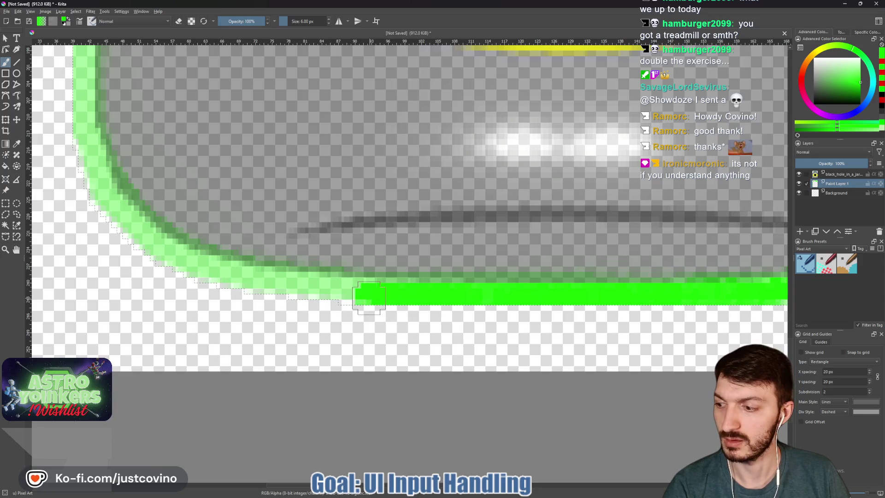
{"action": "left_click_drag", "start_coordinate": [345, 297], "coordinate": [349, 294]}
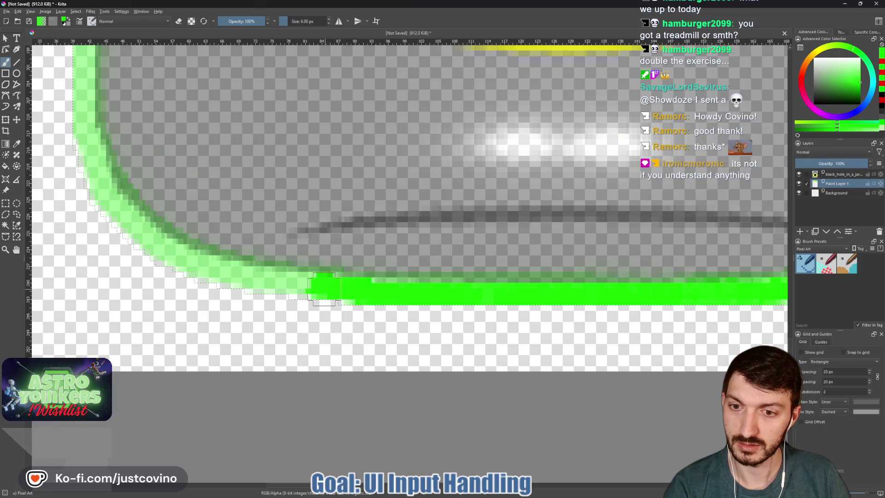
{"action": "key", "text": "bracketright"}
{"action": "left_click_drag", "start_coordinate": [325, 301], "coordinate": [271, 285]}
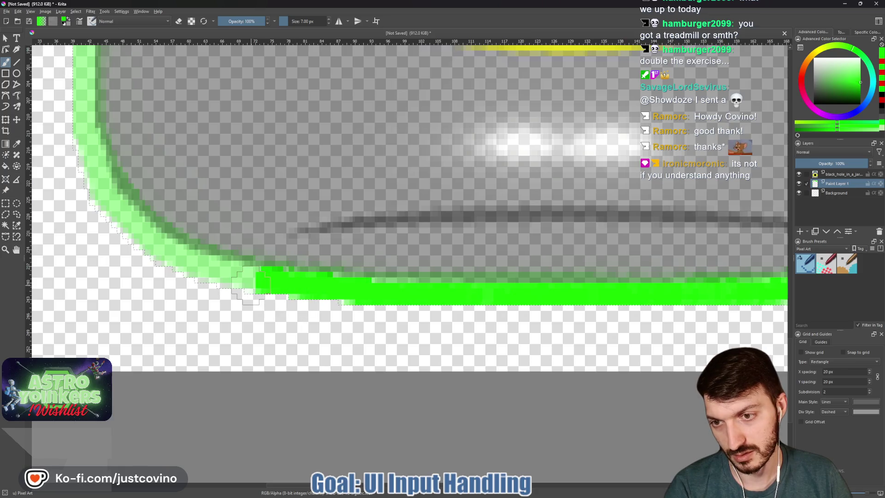
{"action": "left_click_drag", "start_coordinate": [247, 285], "coordinate": [233, 280]}
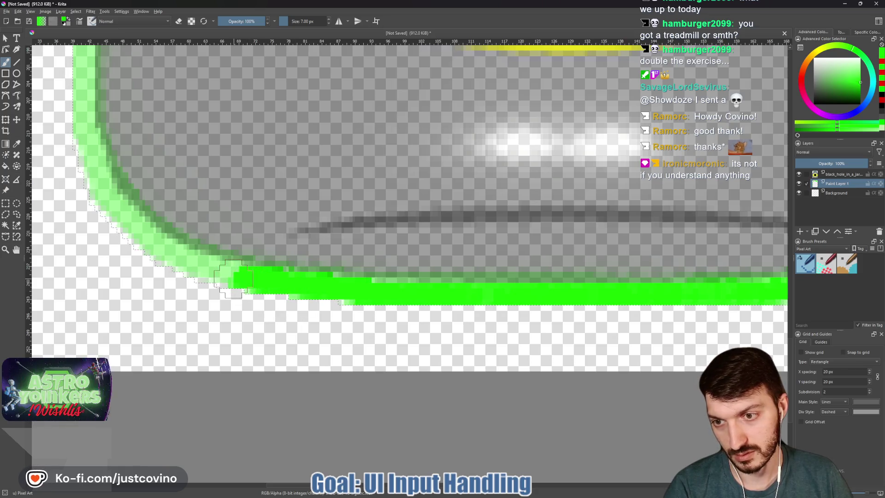
{"action": "left_click_drag", "start_coordinate": [231, 281], "coordinate": [318, 309]}
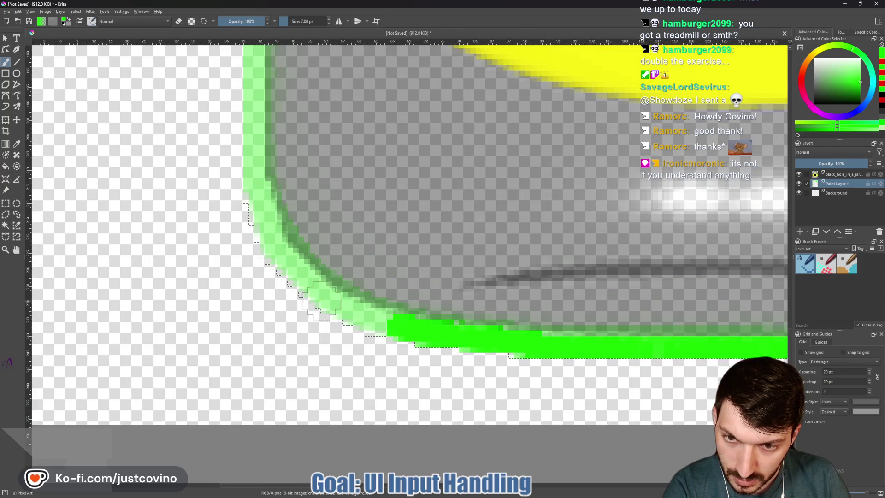
Step: Paint the pale pixels around the jar's lower-left curve bright green and start up the left side
{"action": "left_click_drag", "start_coordinate": [315, 307], "coordinate": [332, 297]}
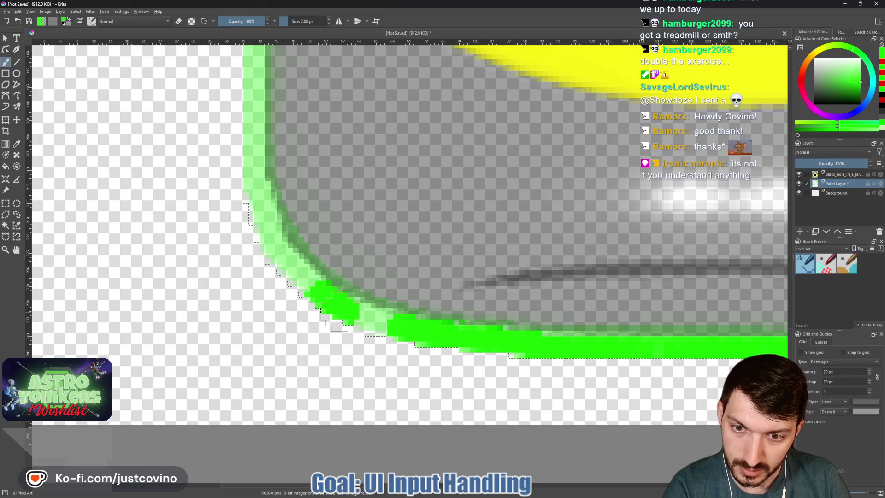
{"action": "left_click", "coordinate": [350, 318]}
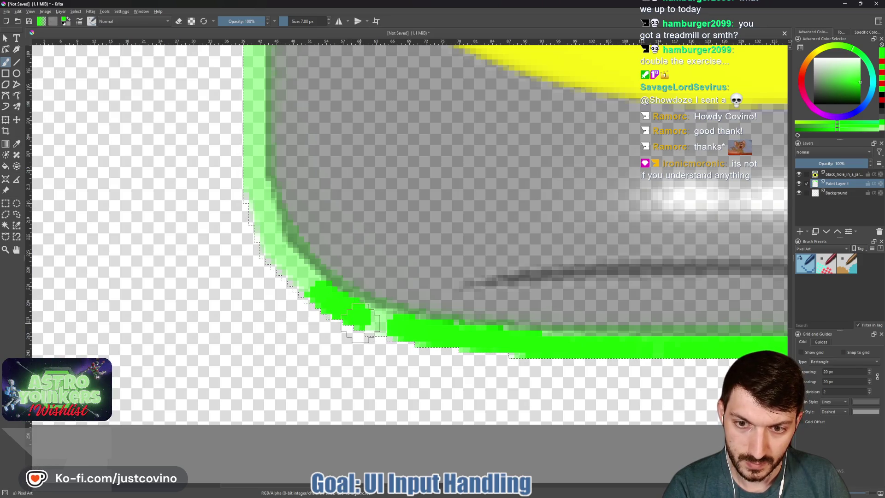
{"action": "left_click", "coordinate": [377, 328]}
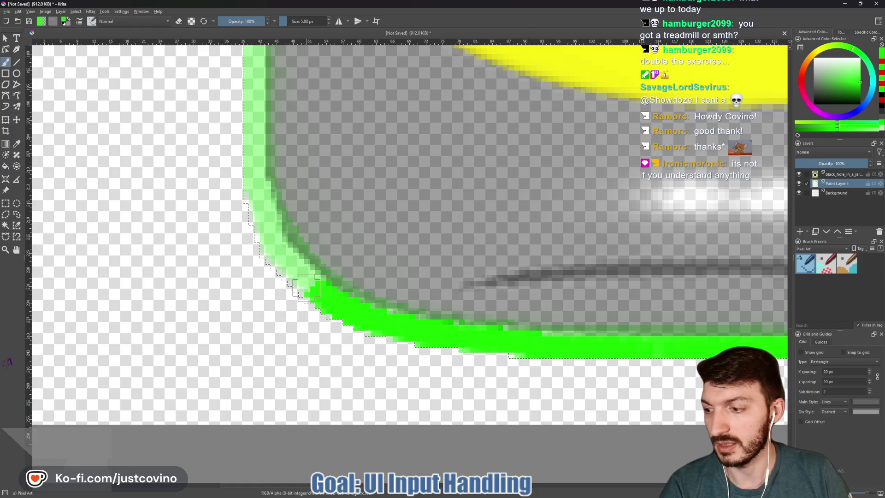
{"action": "scroll", "coordinate": [275, 243], "scroll_direction": "up", "scroll_amount": 1}
{"action": "scroll", "coordinate": [373, 304], "scroll_direction": "up", "scroll_amount": 1}
{"action": "scroll", "coordinate": [404, 326], "scroll_direction": "up", "scroll_amount": 1}
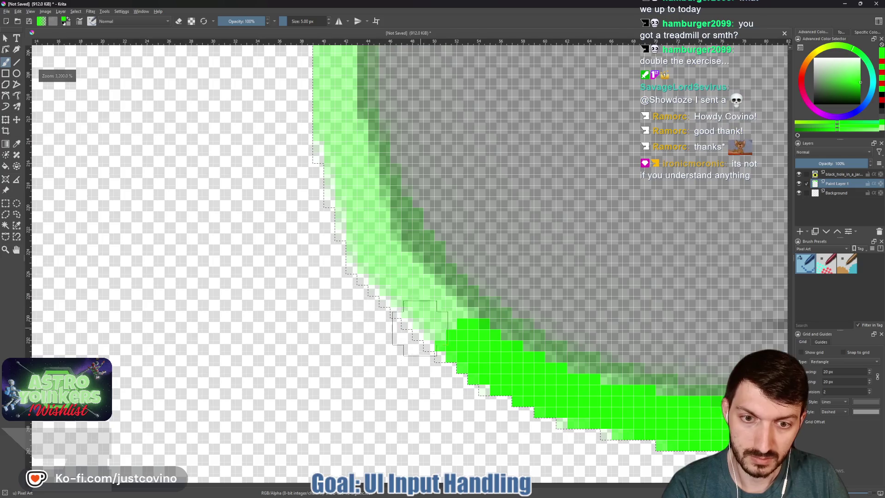
{"action": "mouse_move", "coordinate": [442, 326]}
{"action": "left_mouse_down"}
{"action": "mouse_move", "coordinate": [417, 309]}
{"action": "mouse_move", "coordinate": [413, 291]}
{"action": "left_mouse_up"}
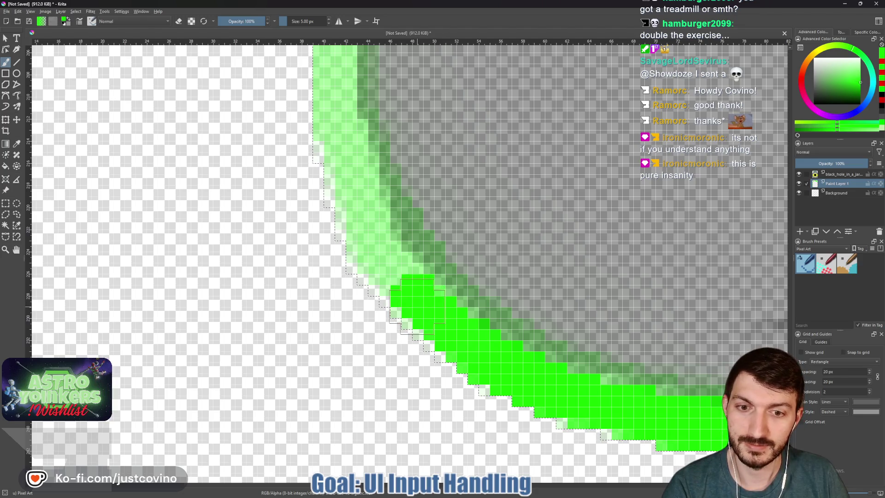
{"action": "mouse_move", "coordinate": [412, 292]}
{"action": "left_mouse_down"}
{"action": "mouse_move", "coordinate": [366, 257]}
{"action": "mouse_move", "coordinate": [377, 247]}
{"action": "mouse_move", "coordinate": [345, 221]}
{"action": "mouse_move", "coordinate": [335, 148]}
{"action": "left_mouse_up"}
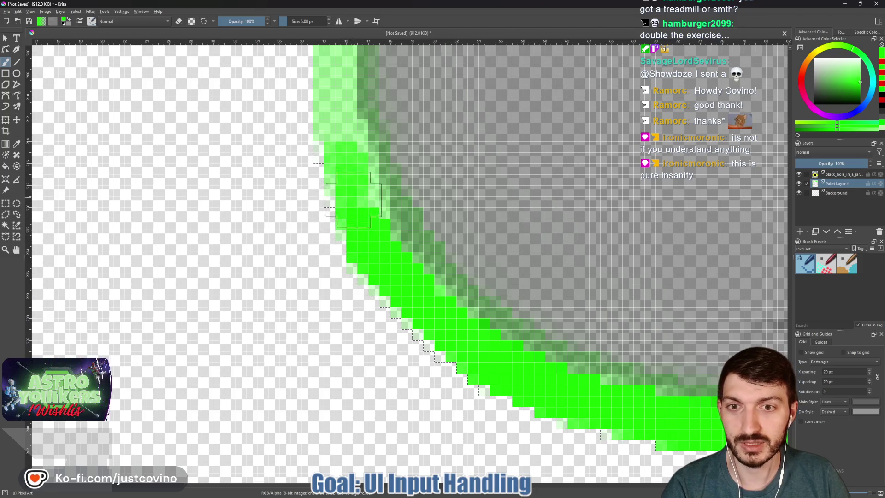
{"action": "scroll", "coordinate": [408, 263], "scroll_direction": "up", "scroll_amount": 2}
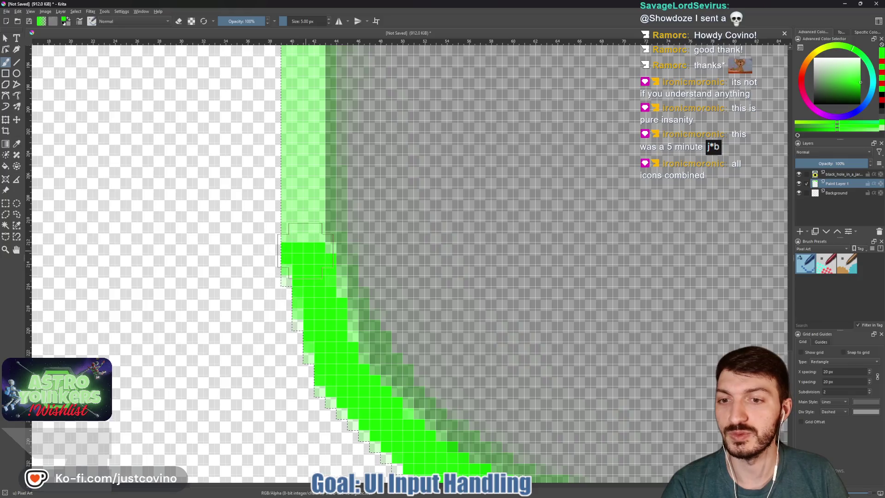
Step: Brighten the outline at the curve's top and start the bright green column up the left side
{"action": "mouse_move", "coordinate": [322, 238]}
{"action": "left_mouse_down"}
{"action": "mouse_move", "coordinate": [297, 237]}
{"action": "mouse_move", "coordinate": [296, 208]}
{"action": "left_mouse_up"}
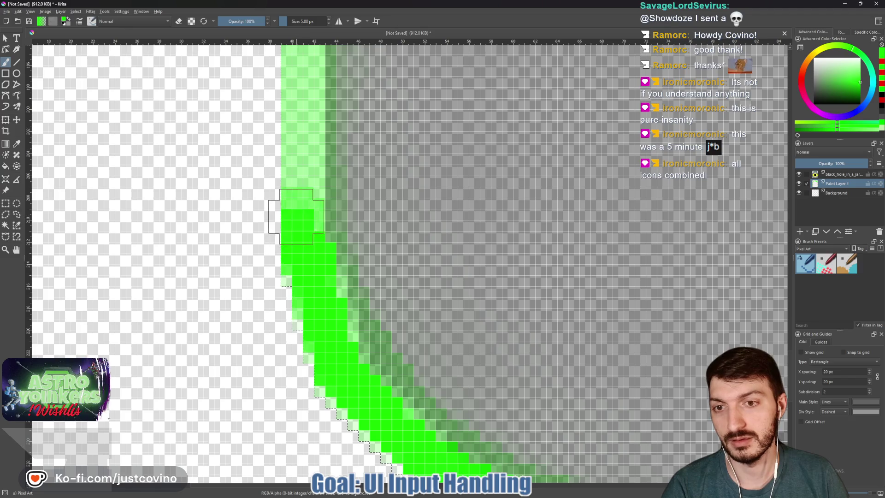
{"action": "left_click", "coordinate": [291, 166]}
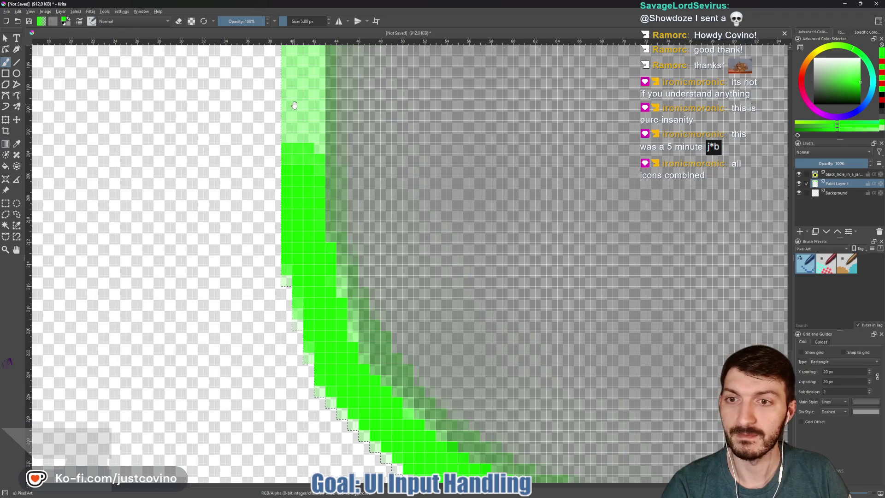
{"action": "left_click_drag", "start_coordinate": [294, 110], "coordinate": [278, 244]}
{"action": "left_click", "coordinate": [281, 269]}
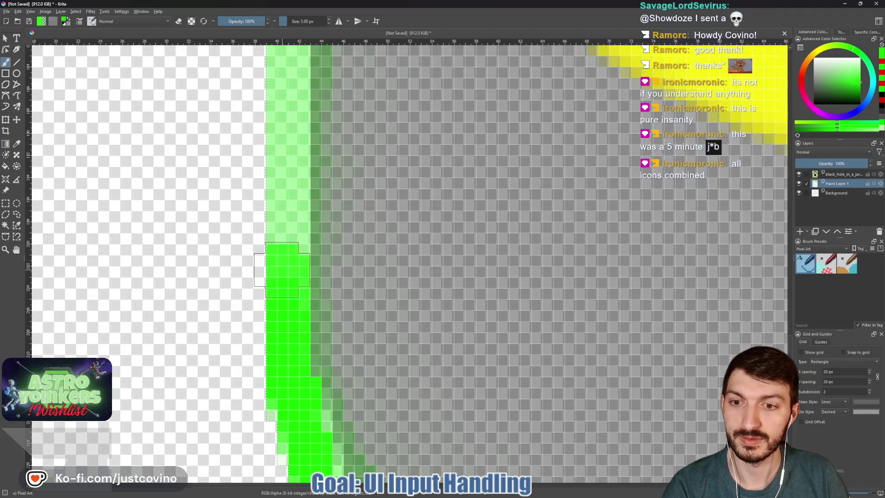
{"action": "left_click", "coordinate": [281, 231]}
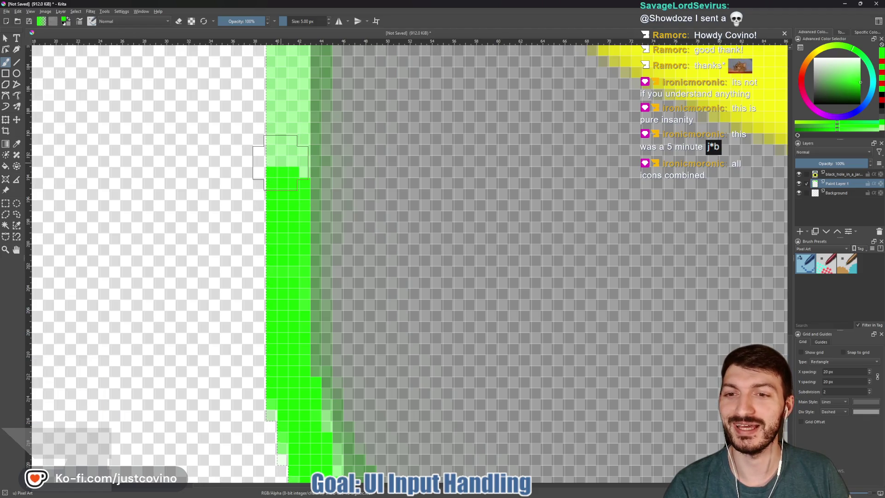
{"action": "left_click_drag", "start_coordinate": [281, 160], "coordinate": [256, 251]}
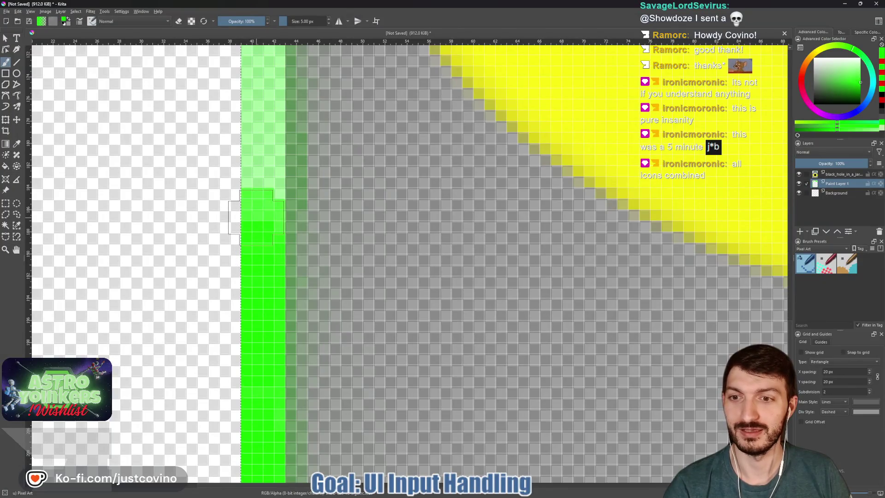
{"action": "left_click_drag", "start_coordinate": [254, 187], "coordinate": [252, 194]}
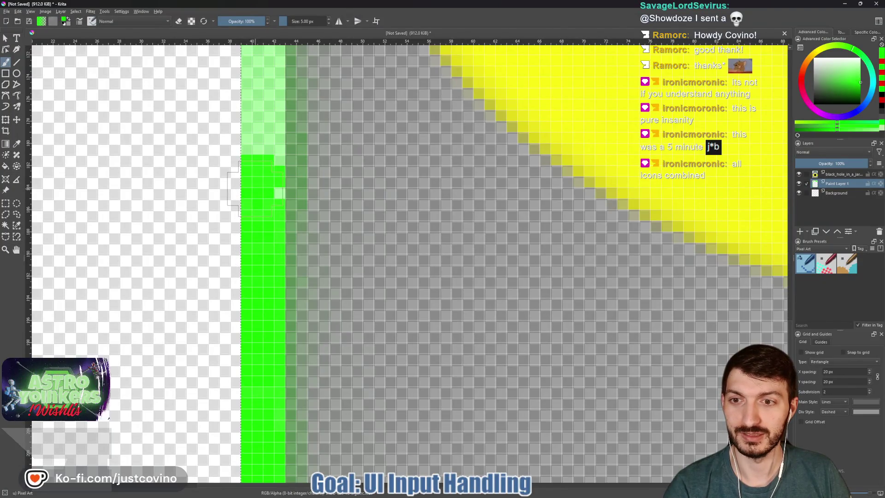
{"action": "mouse_move", "coordinate": [256, 159]}
{"action": "left_mouse_down"}
{"action": "mouse_move", "coordinate": [256, 87]}
{"action": "mouse_move", "coordinate": [250, 304]}
{"action": "mouse_move", "coordinate": [257, 273]}
{"action": "left_mouse_up"}
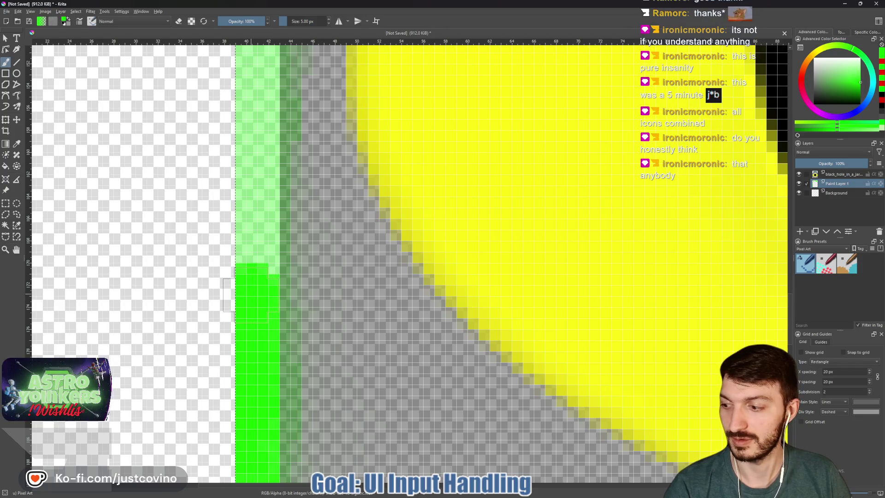
Step: Carry the bright green column further up the jar's straight left side over the pale pixels
{"action": "left_click", "coordinate": [249, 261]}
{"action": "left_click", "coordinate": [249, 243]}
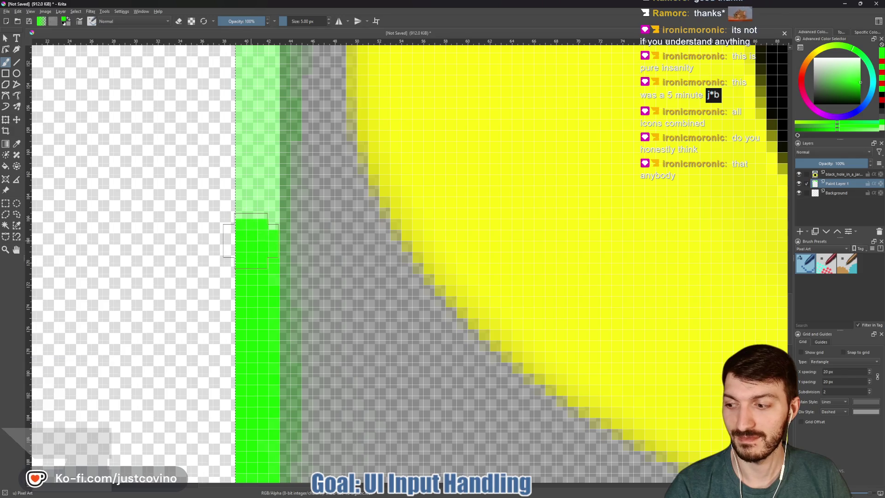
{"action": "left_click", "coordinate": [250, 207]}
{"action": "left_click_drag", "start_coordinate": [250, 188], "coordinate": [249, 165]}
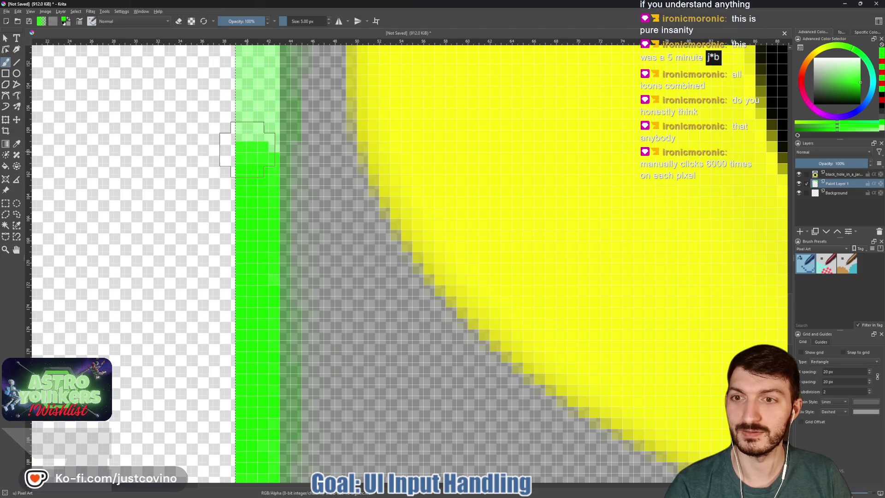
{"action": "left_click", "coordinate": [257, 125]}
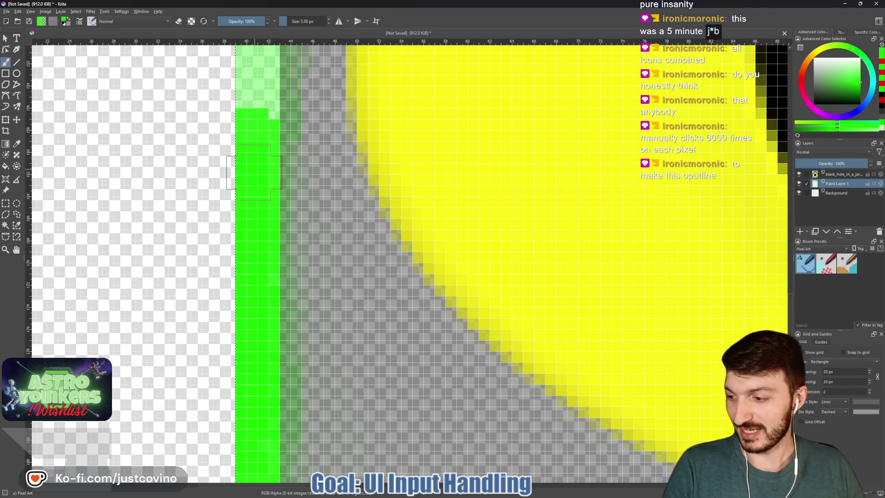
{"action": "mouse_move", "coordinate": [247, 122]}
{"action": "left_mouse_down"}
{"action": "mouse_move", "coordinate": [223, 301]}
{"action": "mouse_move", "coordinate": [226, 161]}
{"action": "mouse_move", "coordinate": [213, 263]}
{"action": "left_mouse_up"}
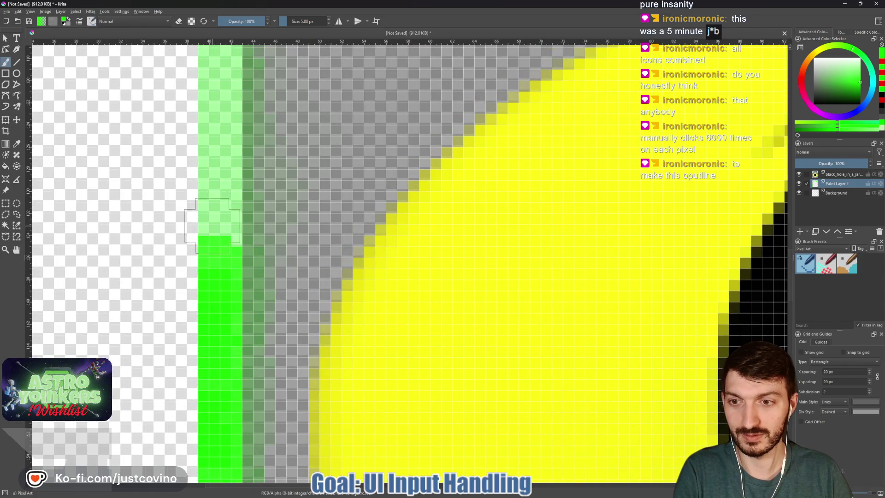
{"action": "left_click_drag", "start_coordinate": [213, 222], "coordinate": [213, 198]}
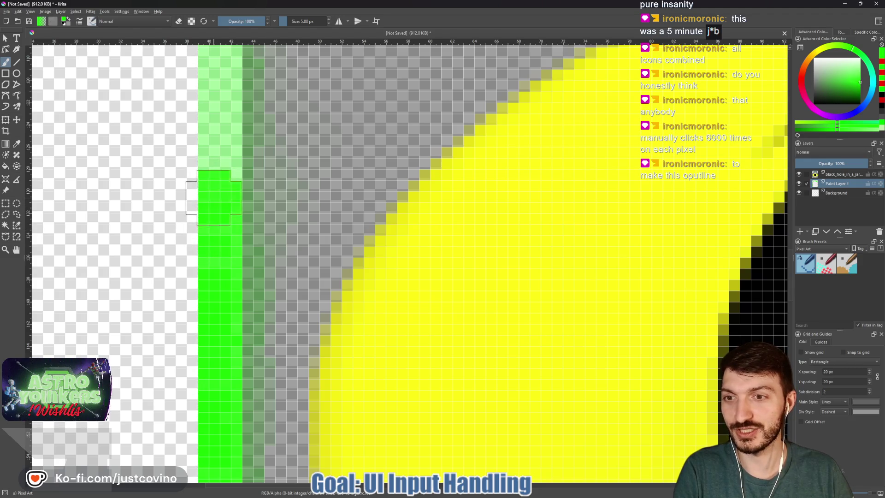
{"action": "mouse_move", "coordinate": [215, 160]}
{"action": "left_mouse_down"}
{"action": "mouse_move", "coordinate": [214, 100]}
{"action": "mouse_move", "coordinate": [204, 316]}
{"action": "mouse_move", "coordinate": [202, 277]}
{"action": "left_mouse_up"}
{"action": "left_click", "coordinate": [203, 256]}
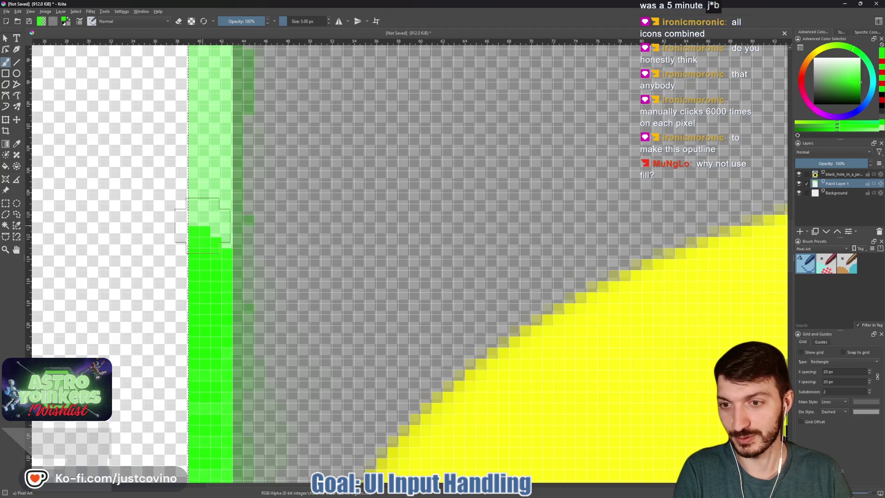
{"action": "left_click_drag", "start_coordinate": [204, 227], "coordinate": [204, 181]}
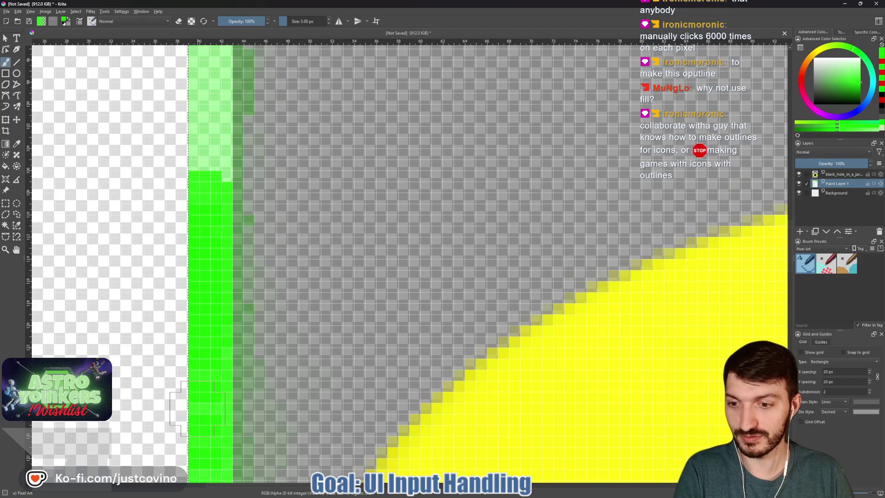
{"action": "scroll", "coordinate": [201, 167], "scroll_direction": "up", "scroll_amount": 3}
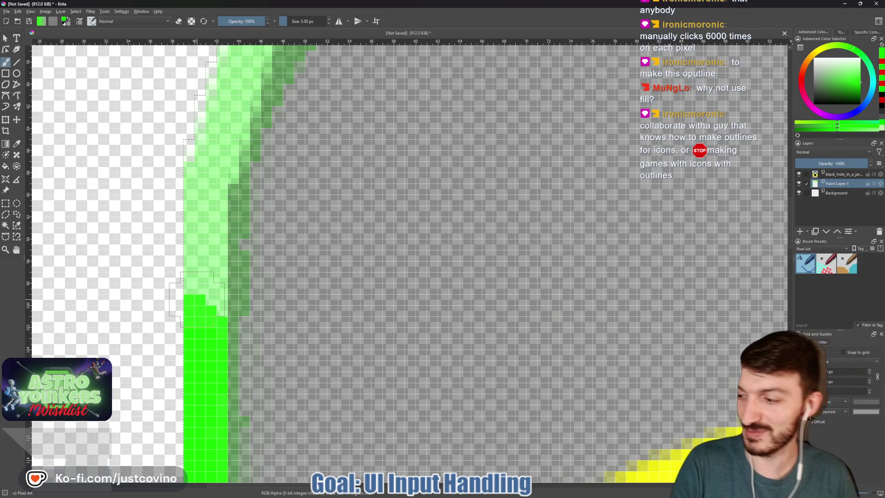
Step: Paint bright green up the left side and around the upper-left shoulder arc toward the lid
{"action": "mouse_move", "coordinate": [198, 299]}
{"action": "left_mouse_down"}
{"action": "mouse_move", "coordinate": [201, 163]}
{"action": "mouse_move", "coordinate": [210, 162]}
{"action": "mouse_move", "coordinate": [131, 318]}
{"action": "mouse_move", "coordinate": [130, 302]}
{"action": "left_mouse_up"}
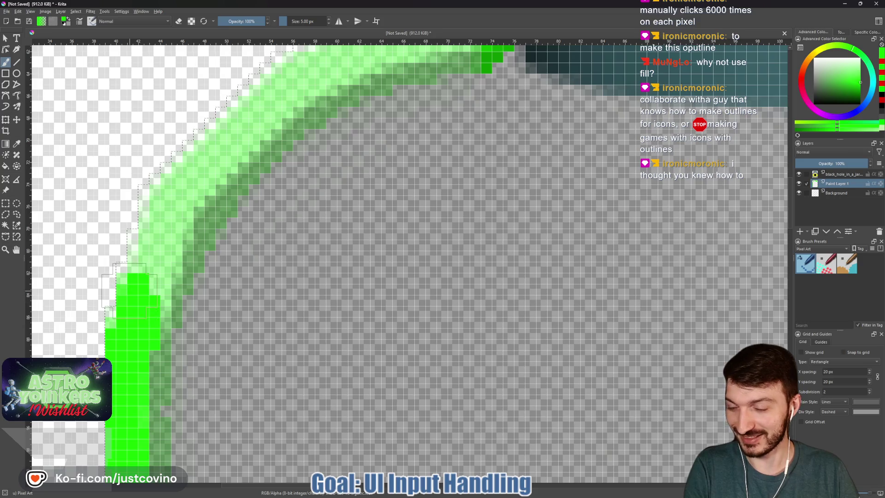
{"action": "left_click", "coordinate": [142, 280]}
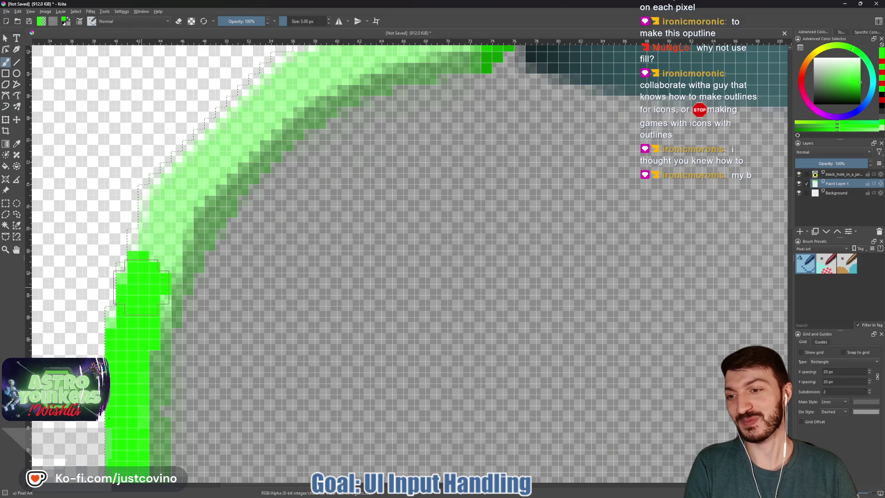
{"action": "left_click_drag", "start_coordinate": [146, 273], "coordinate": [166, 206]}
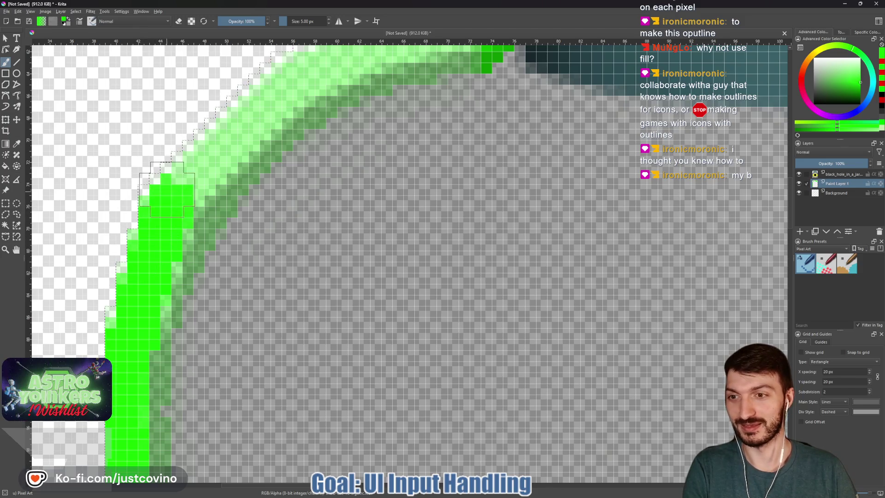
{"action": "left_click_drag", "start_coordinate": [181, 181], "coordinate": [220, 153]}
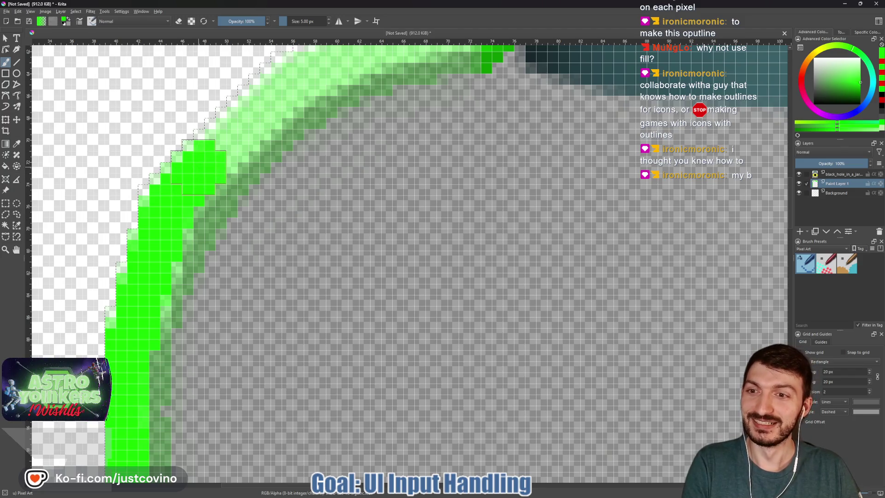
{"action": "left_click", "coordinate": [215, 151]}
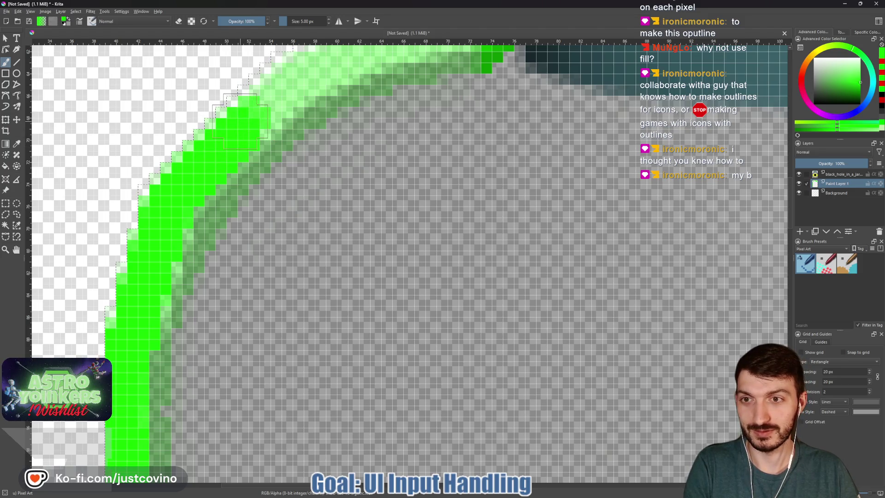
{"action": "scroll", "coordinate": [245, 121], "scroll_direction": "up", "scroll_amount": 2}
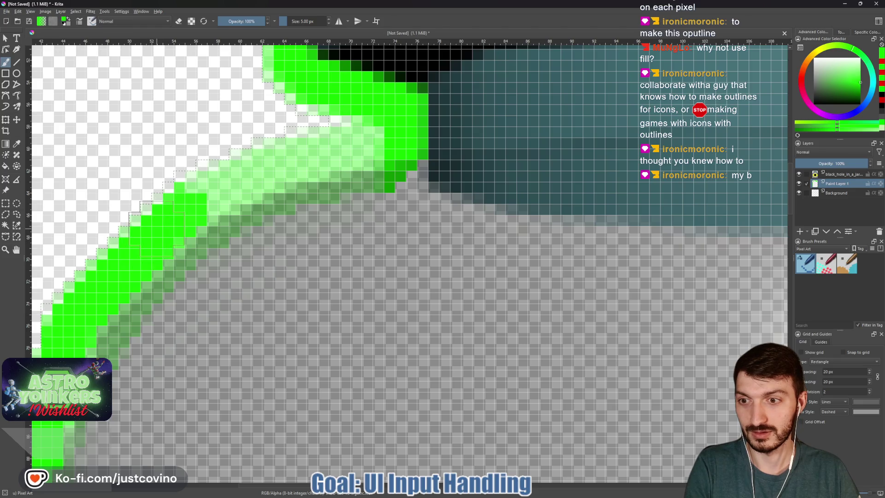
Step: Brighten the last pale outline pixels where the upper-left shoulder meets the lid
{"action": "left_click_drag", "start_coordinate": [206, 190], "coordinate": [225, 181]}
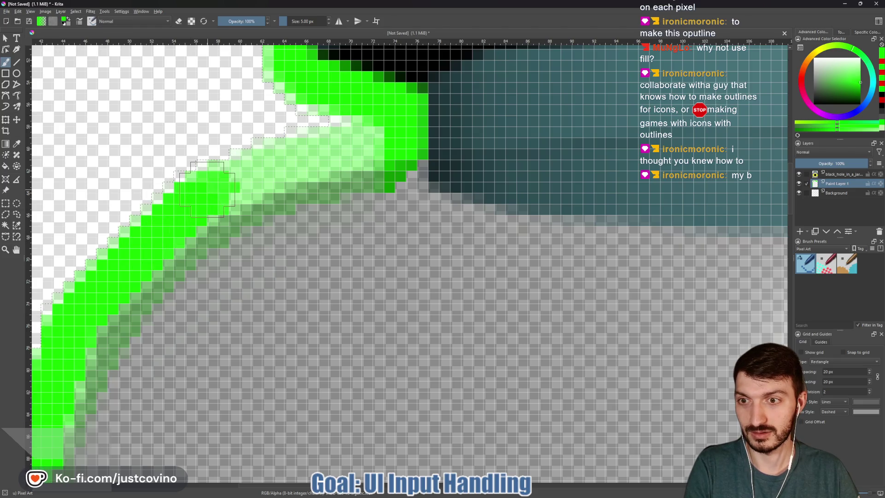
{"action": "left_click", "coordinate": [226, 181]}
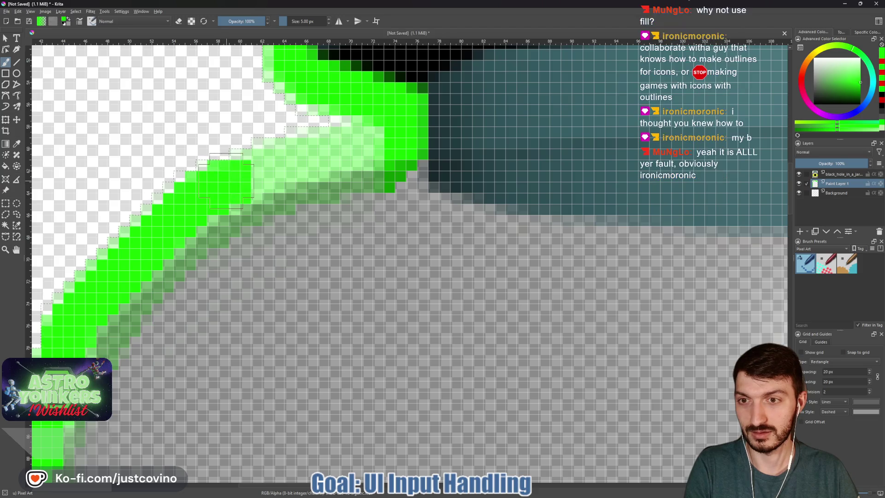
{"action": "left_click", "coordinate": [246, 172]}
{"action": "mouse_move", "coordinate": [241, 148]}
{"action": "left_mouse_down"}
{"action": "mouse_move", "coordinate": [289, 133]}
{"action": "mouse_move", "coordinate": [299, 152]}
{"action": "left_mouse_up"}
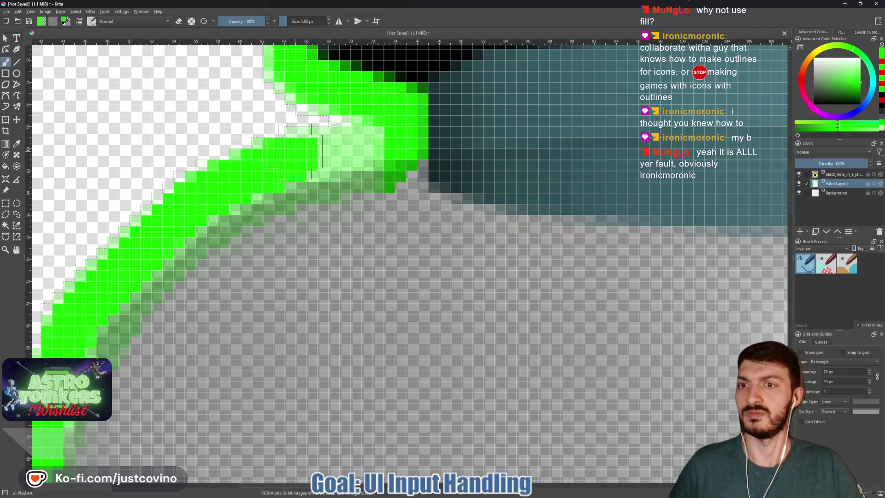
{"action": "left_click", "coordinate": [308, 148]}
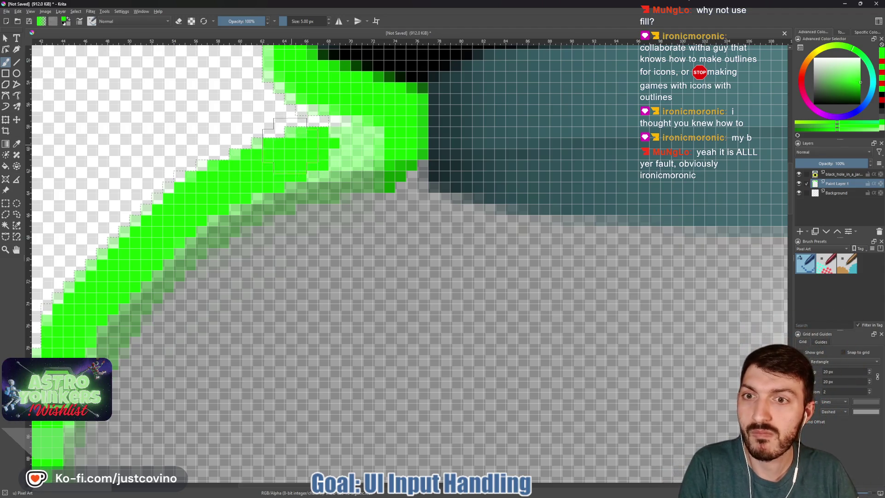
{"action": "mouse_move", "coordinate": [325, 147]}
{"action": "left_mouse_down"}
{"action": "mouse_move", "coordinate": [332, 145]}
{"action": "mouse_move", "coordinate": [319, 152]}
{"action": "left_mouse_up"}
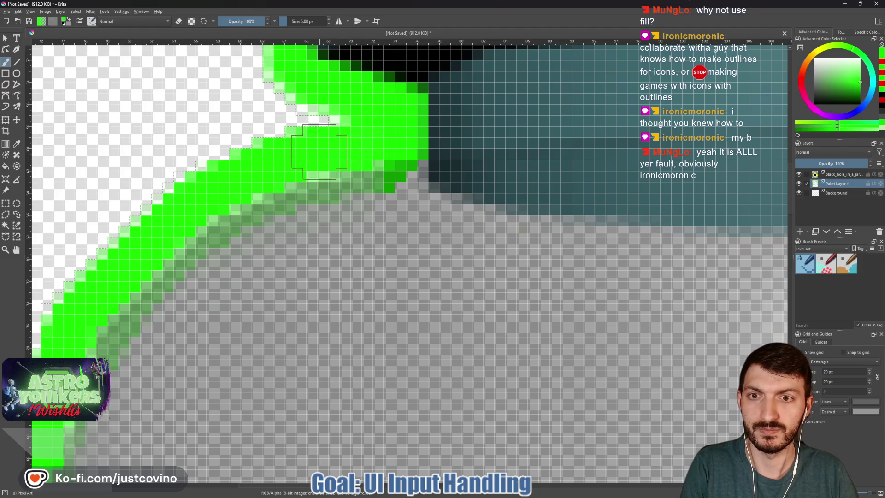
{"action": "scroll", "coordinate": [319, 152], "scroll_direction": "down", "scroll_amount": 3}
{"action": "scroll", "coordinate": [373, 172], "scroll_direction": "down", "scroll_amount": 3}
{"action": "scroll", "coordinate": [436, 202], "scroll_direction": "down", "scroll_amount": 1}
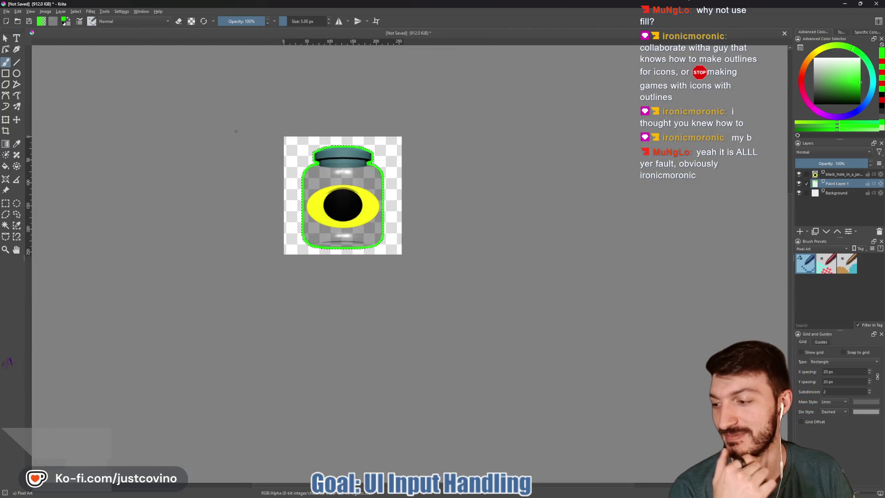
Step: Export the outlined jar sprite as black_hole_enabled.png into the game's icons folder via File > Export
{"action": "left_click", "coordinate": [6, 13]}
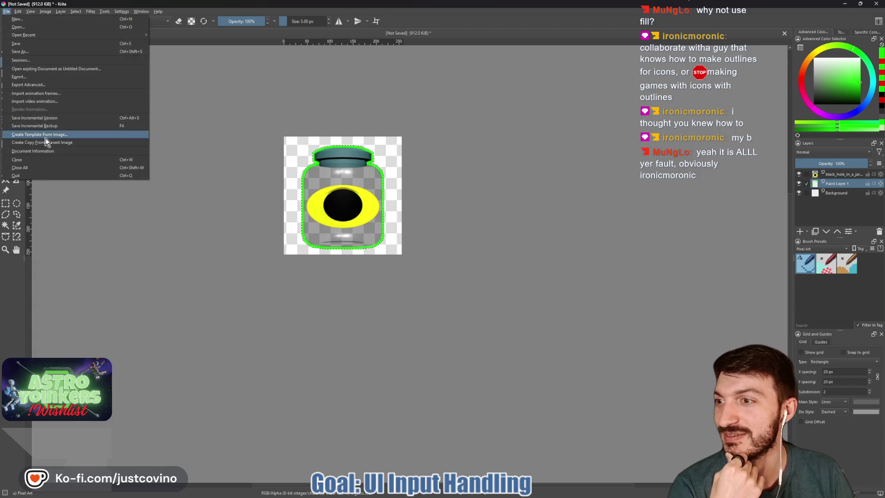
{"action": "left_click", "coordinate": [30, 78]}
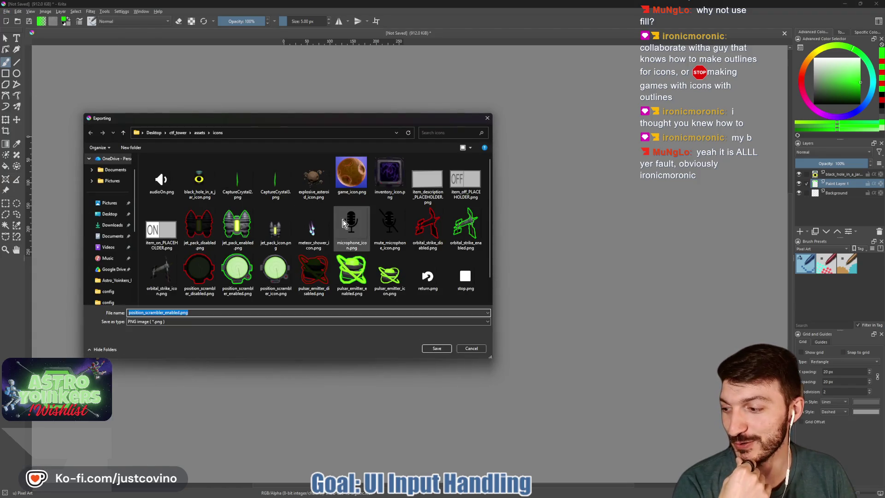
{"action": "left_click_drag", "start_coordinate": [306, 119], "coordinate": [327, 118]}
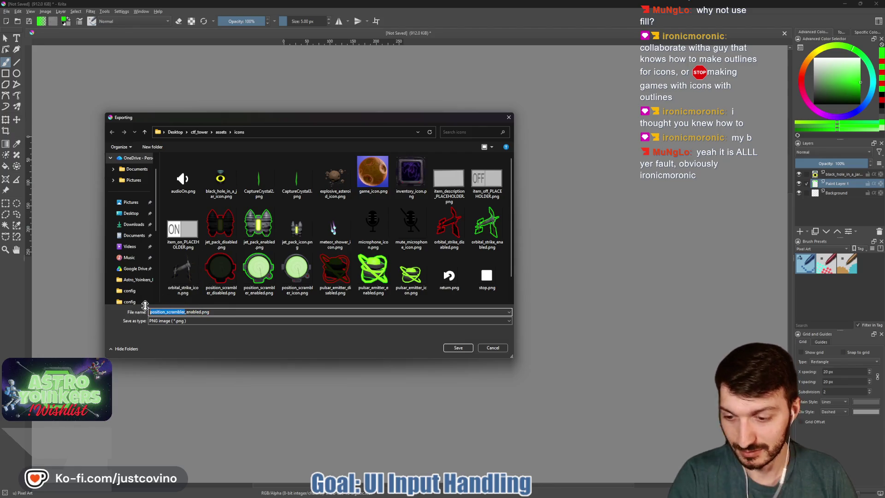
{"action": "type", "text": "blackhole_"}
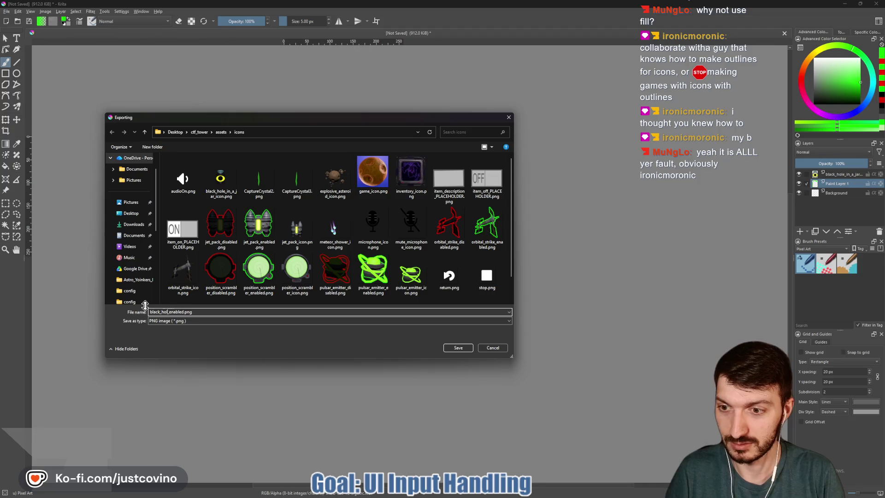
{"action": "left_click", "coordinate": [456, 348]}
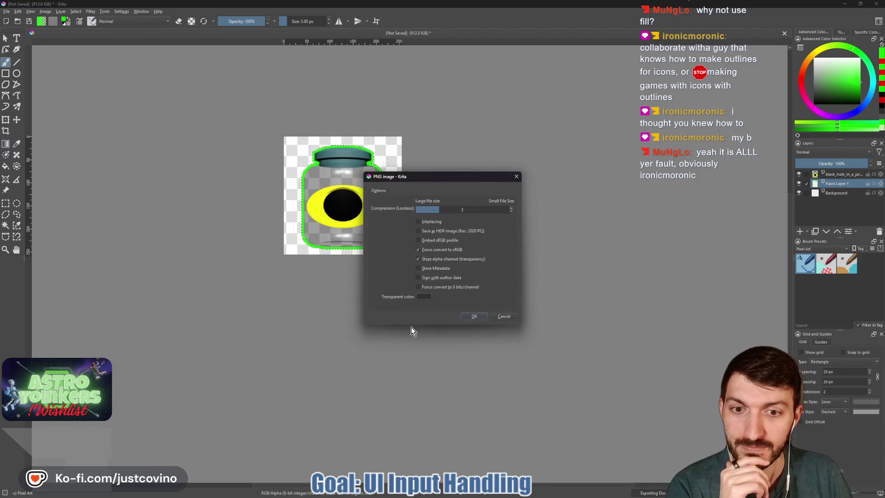
{"action": "left_click", "coordinate": [470, 318]}
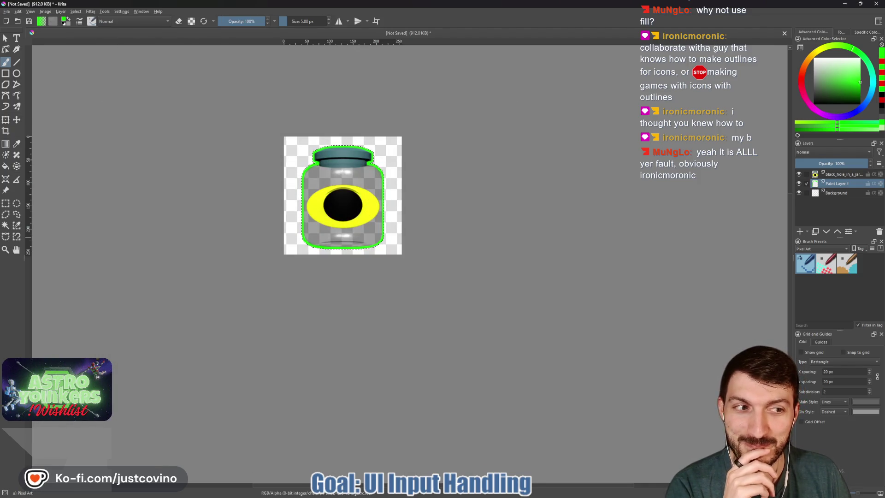
Step: Paint red over the jar's lower body and between cap and eye with a 13 px brush, then toggle erasing
{"action": "left_click", "coordinate": [802, 85]}
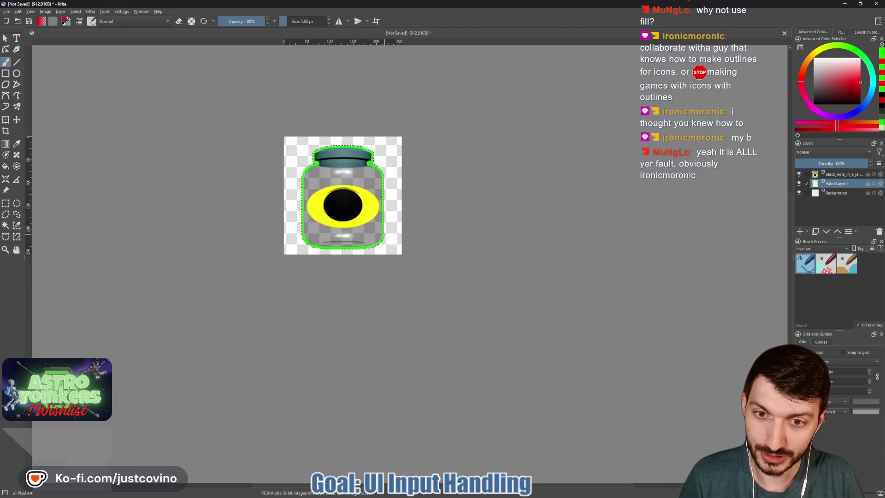
{"action": "left_click_drag", "start_coordinate": [377, 239], "coordinate": [382, 239]}
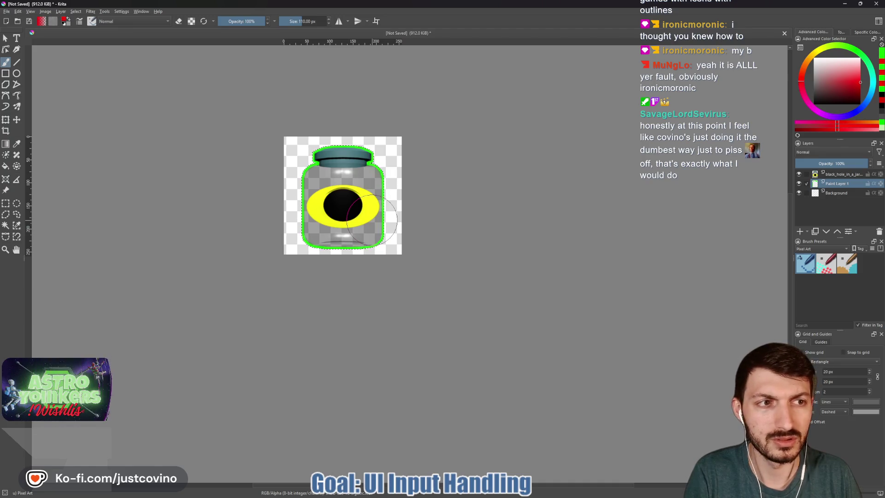
{"action": "left_click_drag", "start_coordinate": [363, 220], "coordinate": [325, 238]}
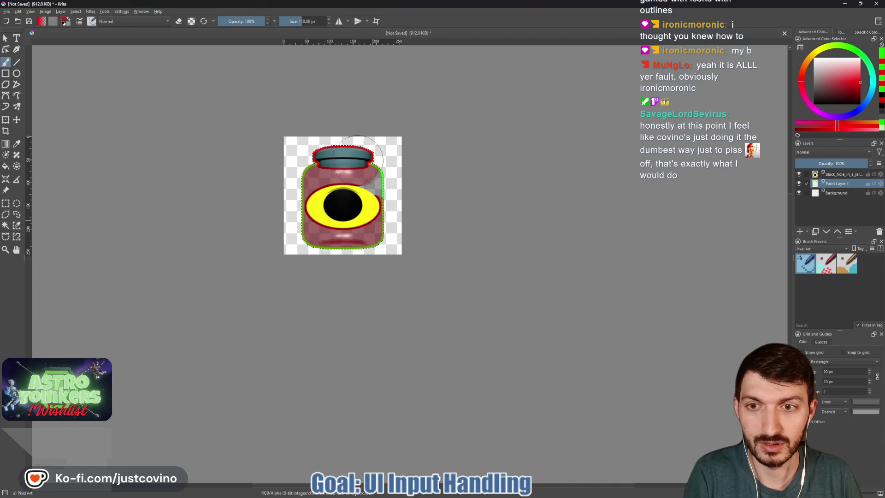
{"action": "mouse_move", "coordinate": [373, 202]}
{"action": "left_mouse_down"}
{"action": "mouse_move", "coordinate": [375, 173]}
{"action": "mouse_move", "coordinate": [366, 238]}
{"action": "left_mouse_up"}
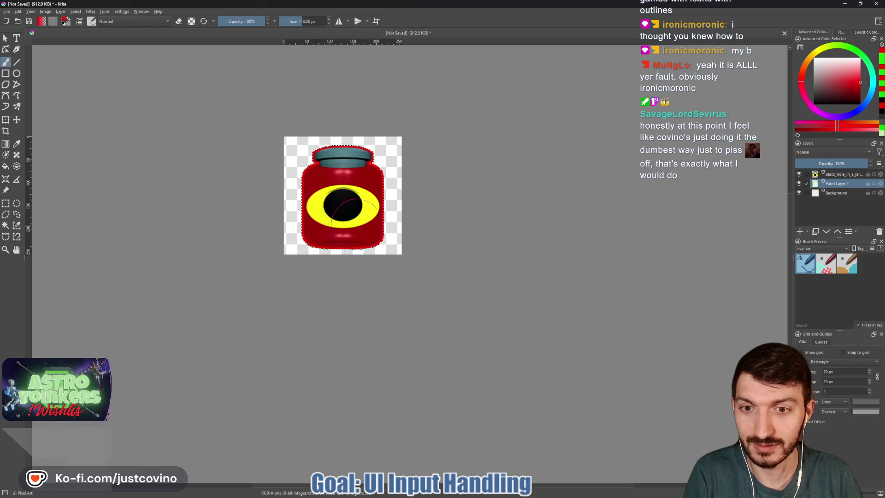
{"action": "key", "text": "bracketleft"}
{"action": "key", "text": "bracketleft"}
{"action": "key", "text": "bracketleft"}
{"action": "scroll", "coordinate": [359, 226], "scroll_direction": "up", "scroll_amount": 5}
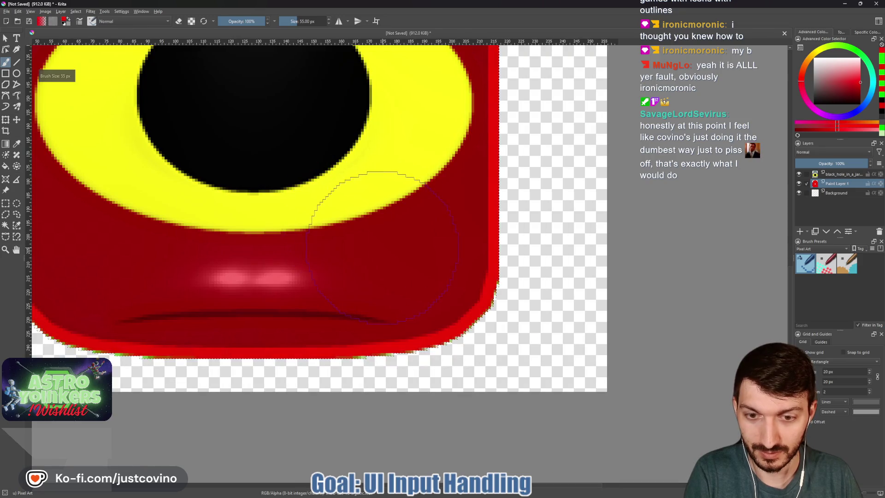
Step: Erase the red patch from the jar's lower-right glass
{"action": "left_click_drag", "start_coordinate": [387, 248], "coordinate": [319, 276]}
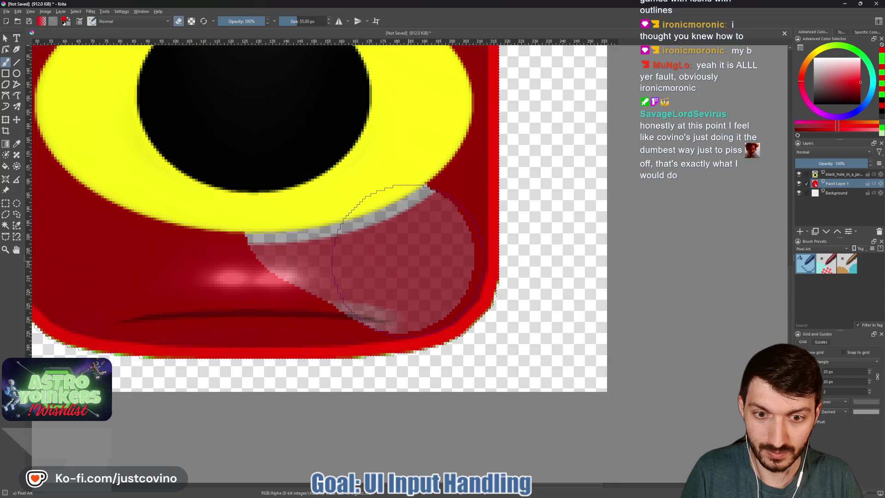
{"action": "left_click_drag", "start_coordinate": [406, 260], "coordinate": [410, 261]}
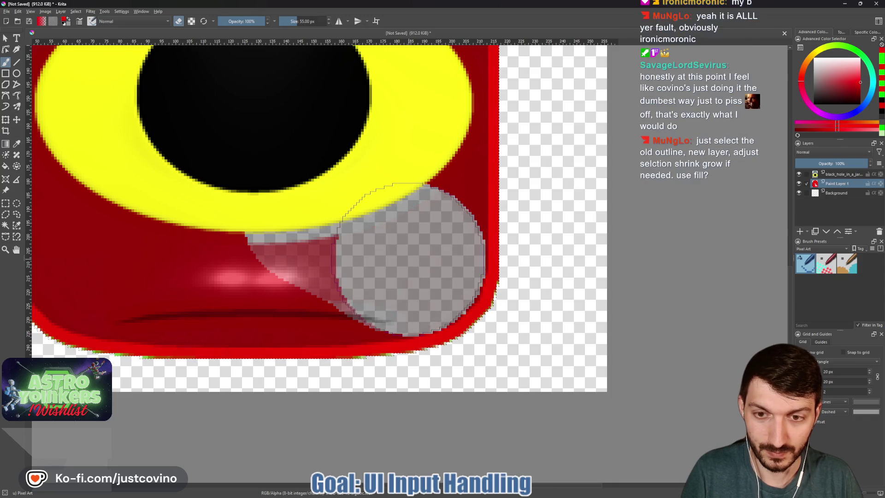
{"action": "left_click", "coordinate": [370, 261]}
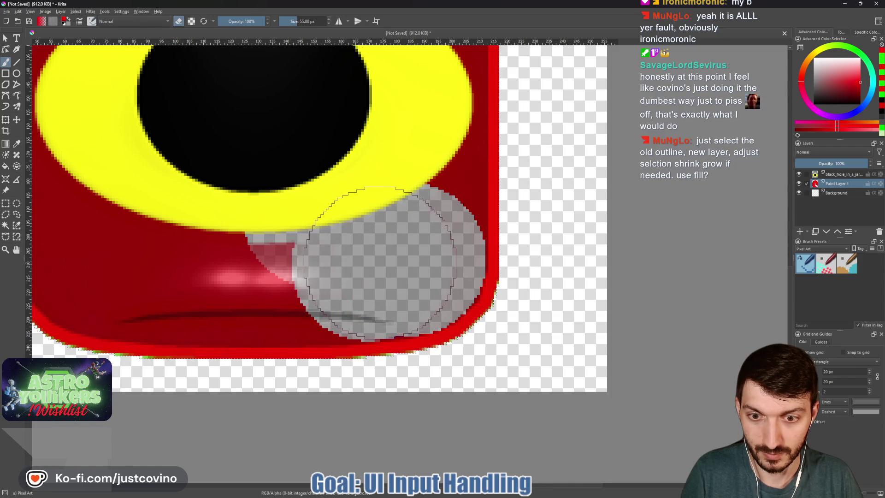
{"action": "left_click", "coordinate": [336, 263]}
Step: Erase the red tint leftward across the jar bottom and above-left of the eye
{"action": "left_click_drag", "start_coordinate": [338, 263], "coordinate": [228, 265]}
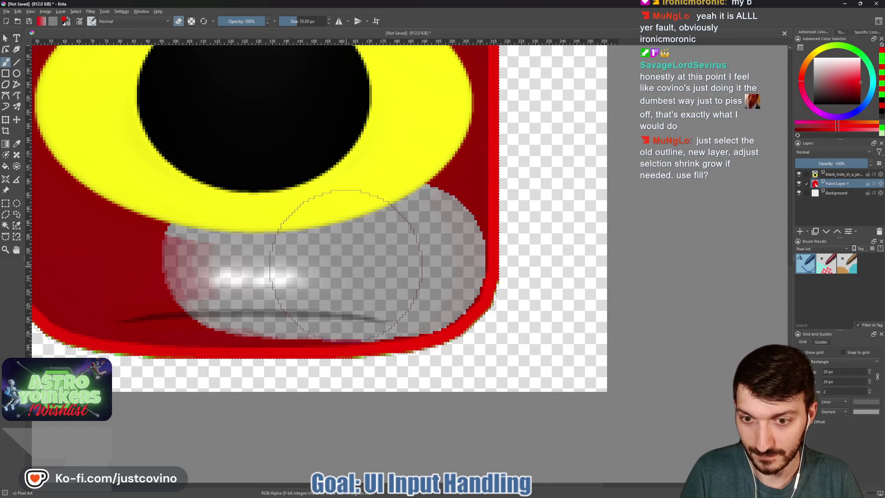
{"action": "mouse_move", "coordinate": [286, 256]}
{"action": "left_mouse_down"}
{"action": "mouse_move", "coordinate": [235, 266]}
{"action": "mouse_move", "coordinate": [125, 252]}
{"action": "mouse_move", "coordinate": [148, 187]}
{"action": "left_mouse_up"}
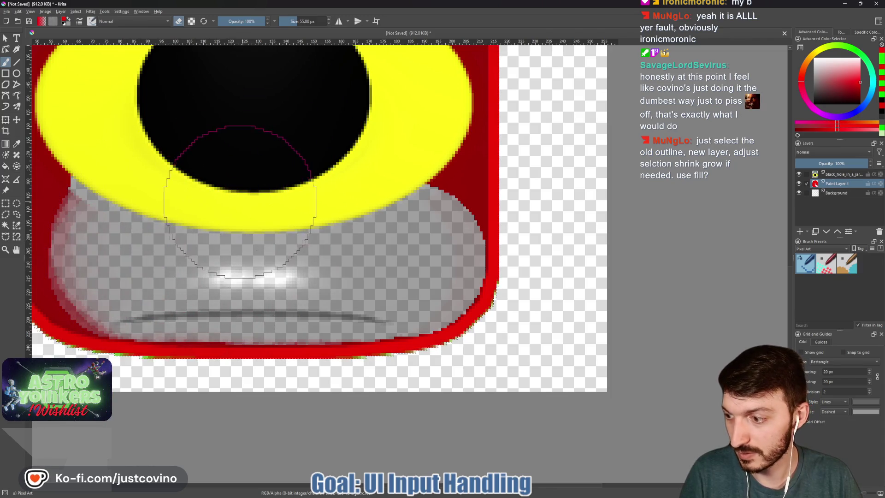
{"action": "scroll", "coordinate": [241, 201], "scroll_direction": "down", "scroll_amount": 3}
{"action": "scroll", "coordinate": [213, 162], "scroll_direction": "down", "scroll_amount": 1}
{"action": "left_click_drag", "start_coordinate": [299, 248], "coordinate": [270, 266]}
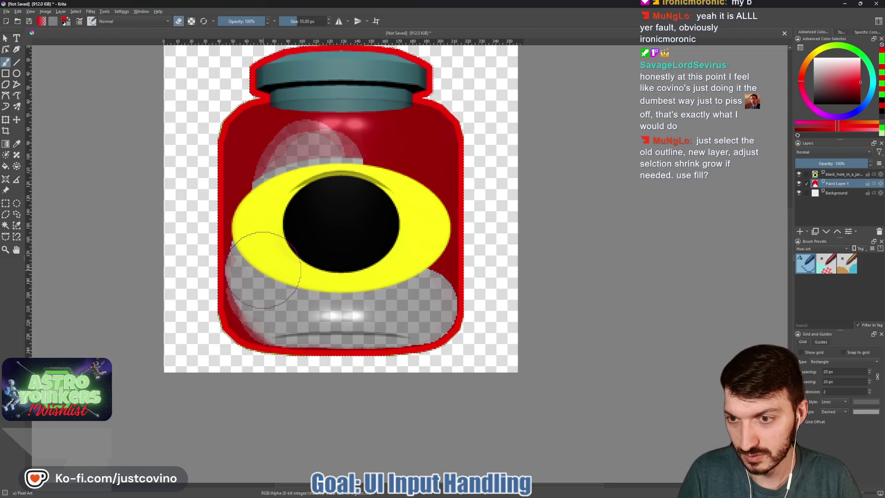
Step: Erase red from the jar's lower left and from above and right of the eye
{"action": "left_click_drag", "start_coordinate": [263, 267], "coordinate": [265, 301]}
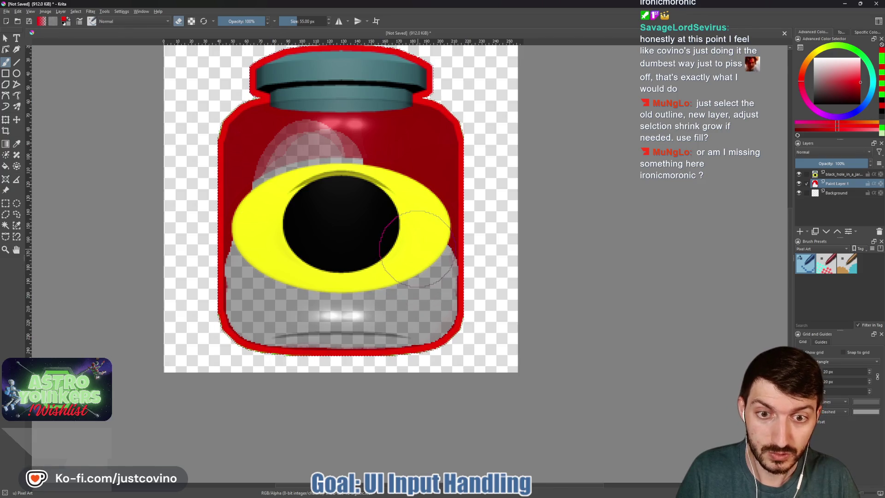
{"action": "mouse_move", "coordinate": [418, 248]}
{"action": "left_mouse_down"}
{"action": "mouse_move", "coordinate": [401, 197]}
{"action": "mouse_move", "coordinate": [329, 104]}
{"action": "mouse_move", "coordinate": [262, 144]}
{"action": "left_mouse_up"}
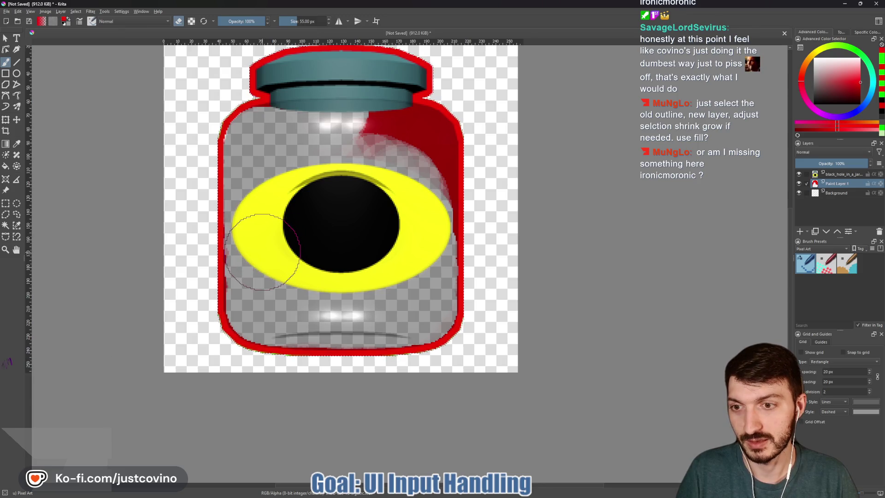
{"action": "scroll", "coordinate": [263, 242], "scroll_direction": "up", "scroll_amount": 2}
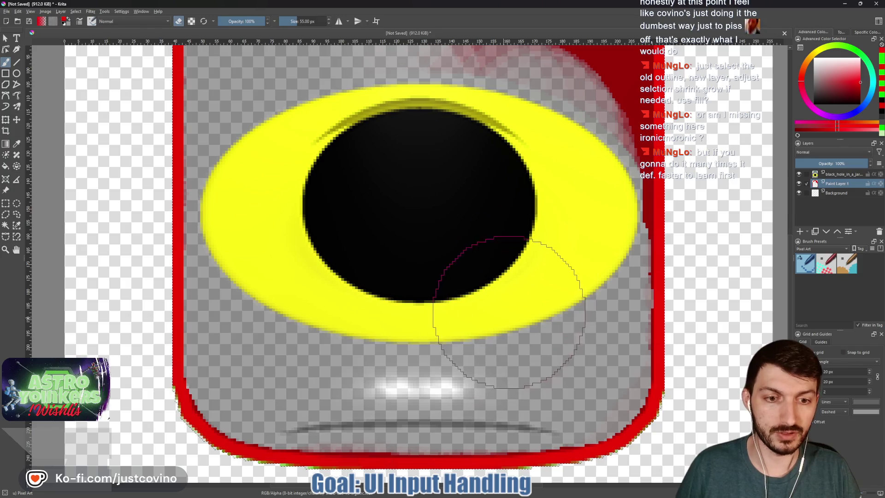
Step: Erase the leftover red smears along the jar's right edge, leaving only the outline
{"action": "mouse_move", "coordinate": [525, 154]}
{"action": "left_mouse_down"}
{"action": "mouse_move", "coordinate": [426, 354]}
{"action": "mouse_move", "coordinate": [415, 221]}
{"action": "mouse_move", "coordinate": [390, 252]}
{"action": "mouse_move", "coordinate": [449, 255]}
{"action": "left_mouse_up"}
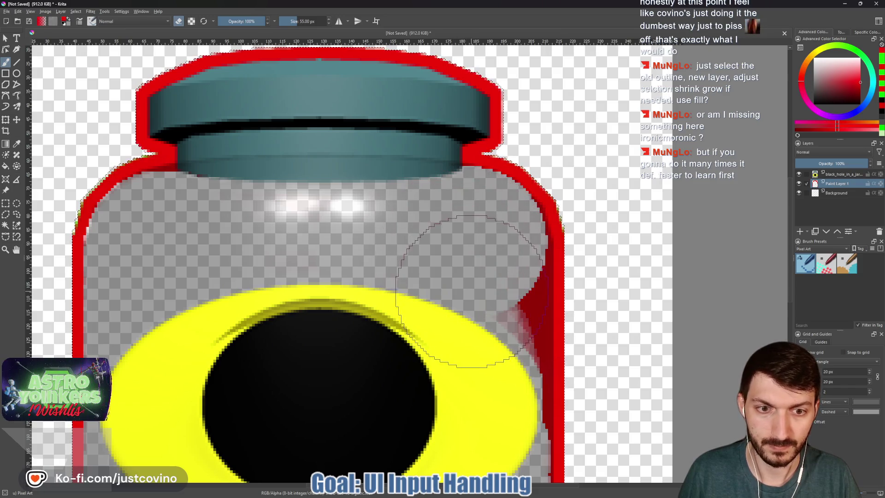
{"action": "left_click_drag", "start_coordinate": [470, 289], "coordinate": [475, 274]}
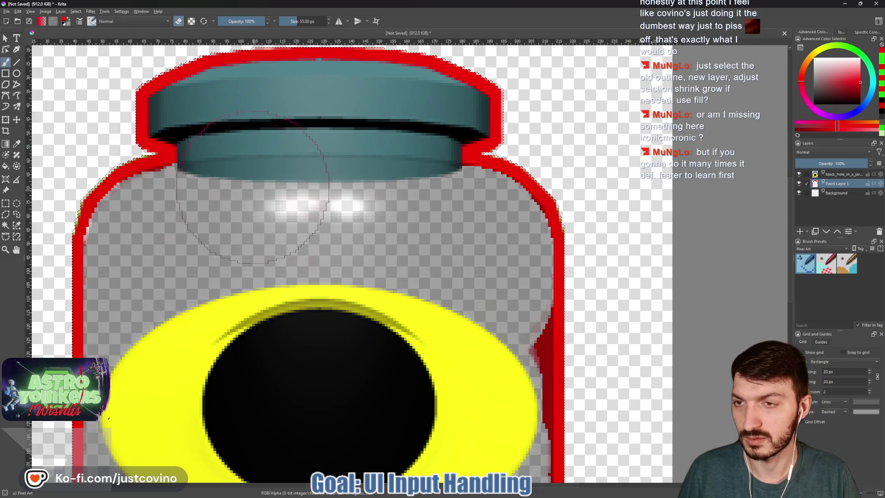
{"action": "scroll", "coordinate": [345, 180], "scroll_direction": "down", "scroll_amount": 3}
{"action": "scroll", "coordinate": [387, 170], "scroll_direction": "down", "scroll_amount": 3}
{"action": "left_click_drag", "start_coordinate": [409, 159], "coordinate": [409, 173]}
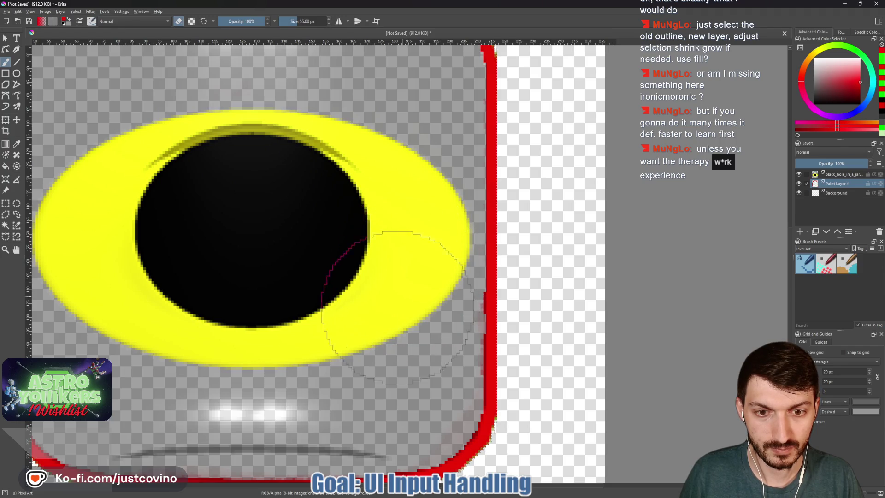
{"action": "scroll", "coordinate": [399, 301], "scroll_direction": "down", "scroll_amount": 5}
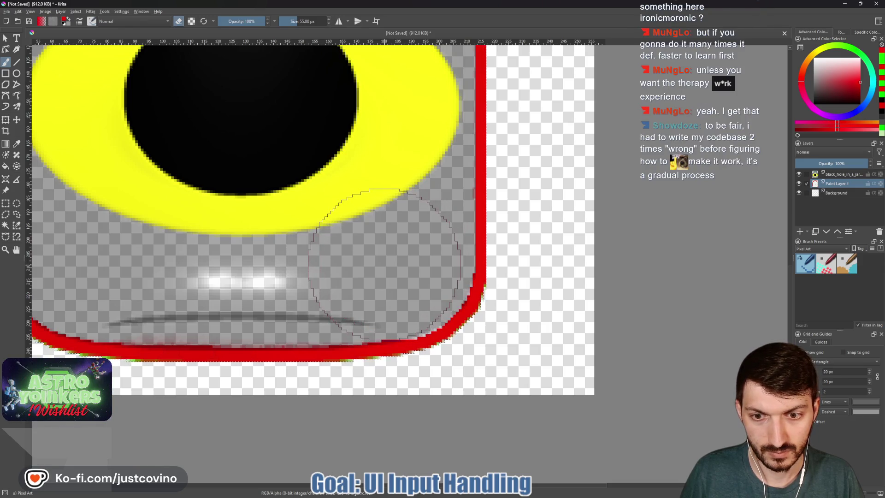
{"action": "scroll", "coordinate": [373, 261], "scroll_direction": "down", "scroll_amount": 1}
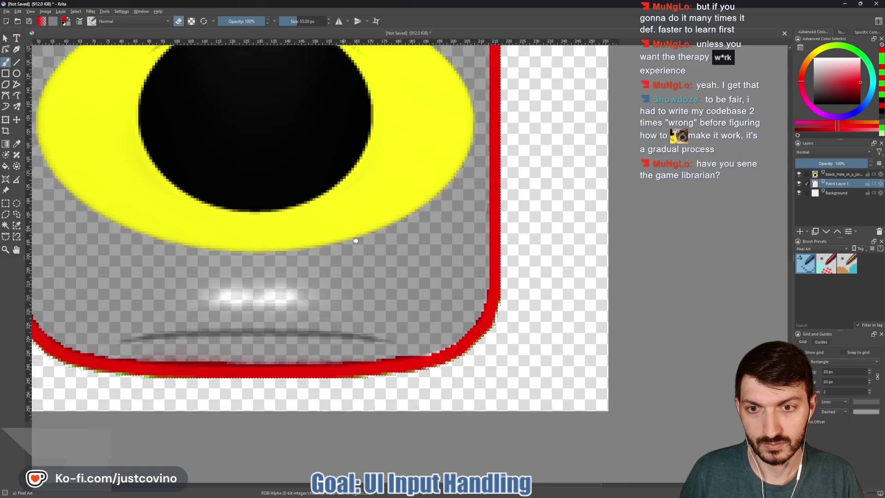
{"action": "scroll", "coordinate": [367, 249], "scroll_direction": "down", "scroll_amount": 2}
{"action": "scroll", "coordinate": [387, 252], "scroll_direction": "down", "scroll_amount": 2}
{"action": "scroll", "coordinate": [393, 248], "scroll_direction": "up", "scroll_amount": 1}
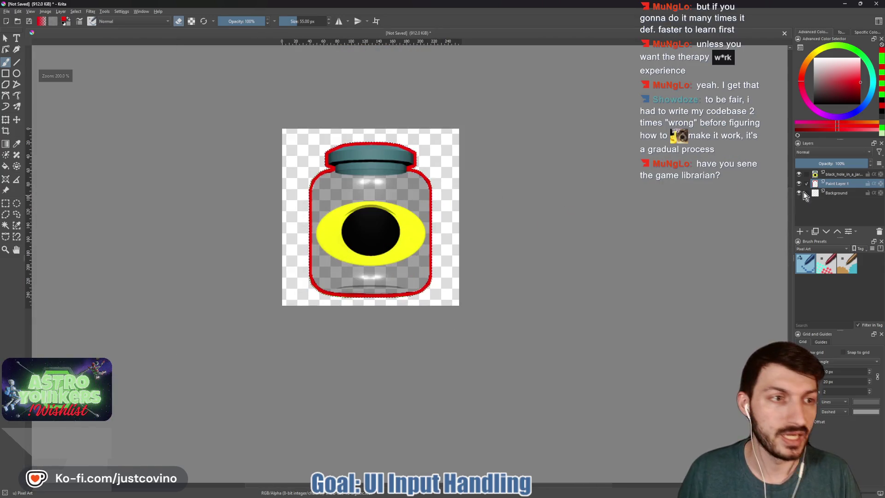
Step: Add an HSV/HSL filter mask to the black_hole_in_a_jar layer with Lightness at -95
{"action": "left_click", "coordinate": [823, 175]}
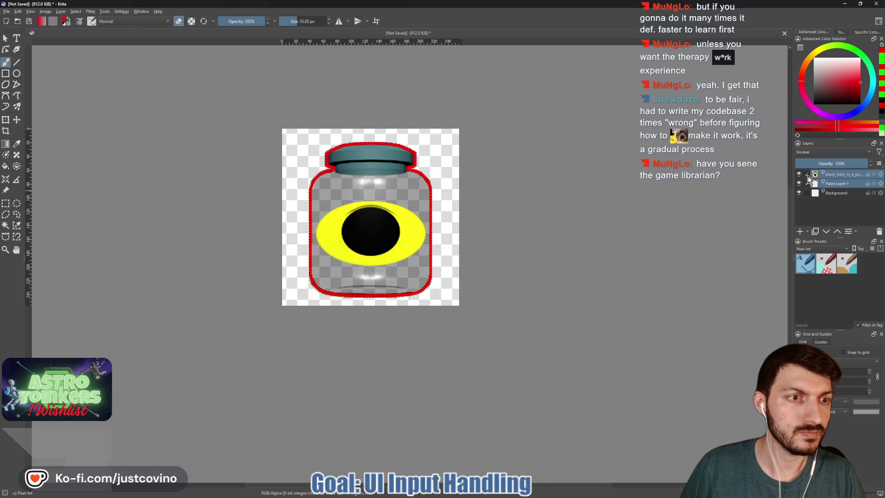
{"action": "right_click", "coordinate": [833, 177]}
{"action": "mouse_move", "coordinate": [788, 302]}
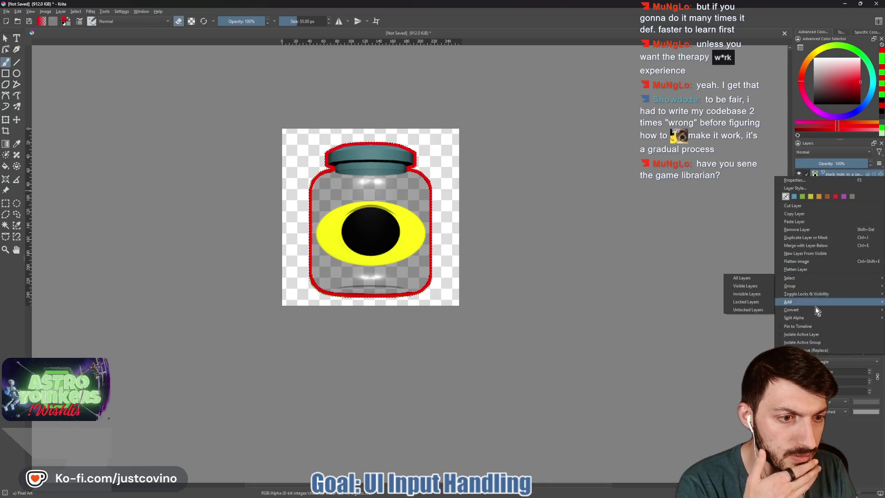
{"action": "left_click", "coordinate": [733, 309]}
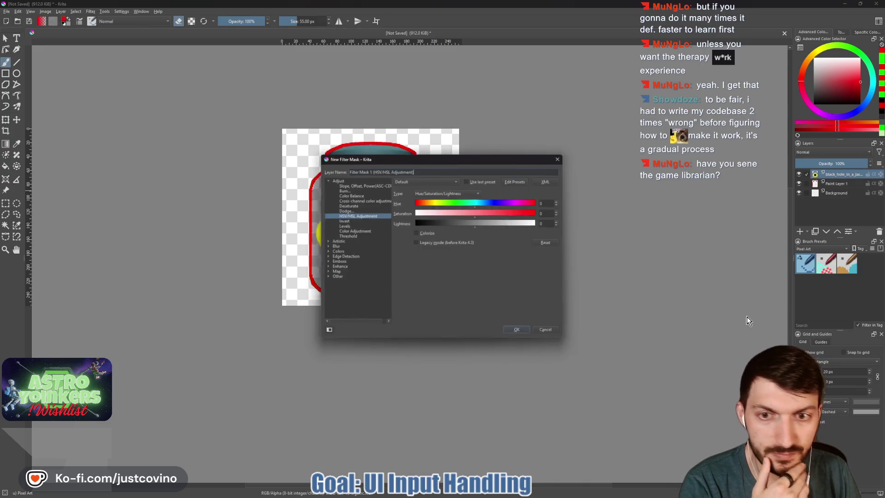
{"action": "left_click_drag", "start_coordinate": [454, 225], "coordinate": [417, 225]}
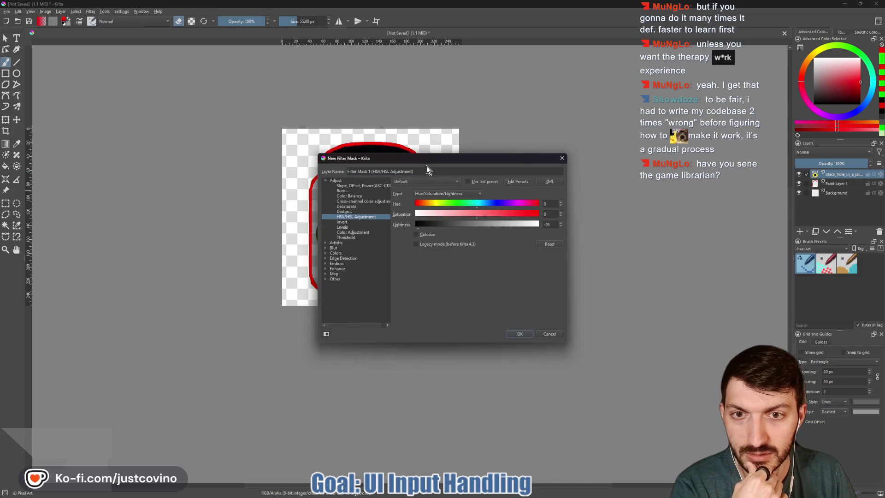
{"action": "left_click_drag", "start_coordinate": [427, 159], "coordinate": [583, 129]}
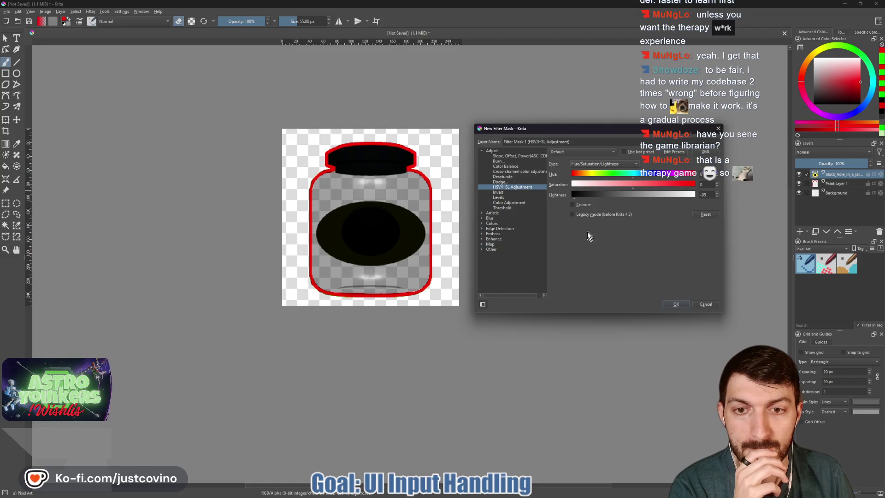
{"action": "left_click", "coordinate": [675, 306]}
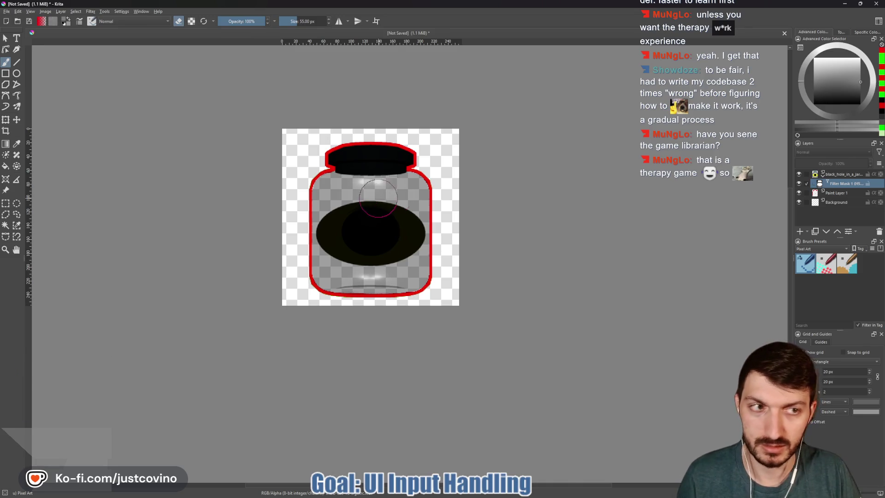
{"action": "left_click_drag", "start_coordinate": [366, 173], "coordinate": [355, 197]}
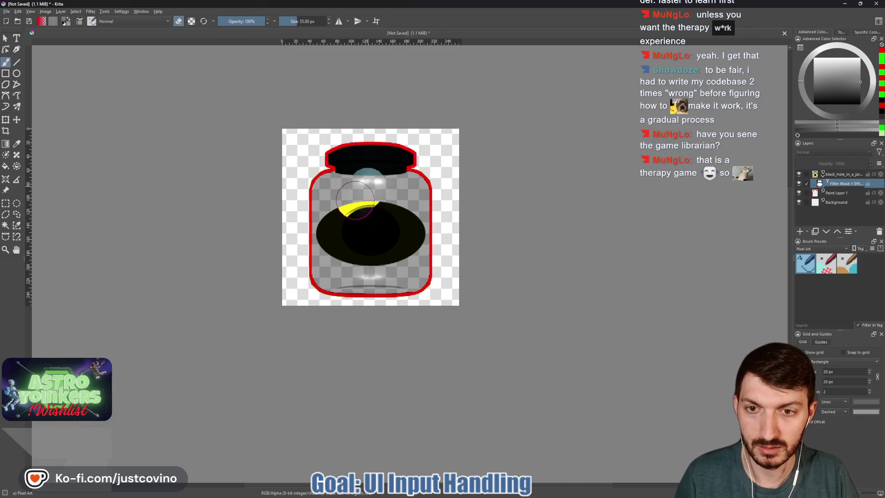
{"action": "key", "text": "ctrl+z"}
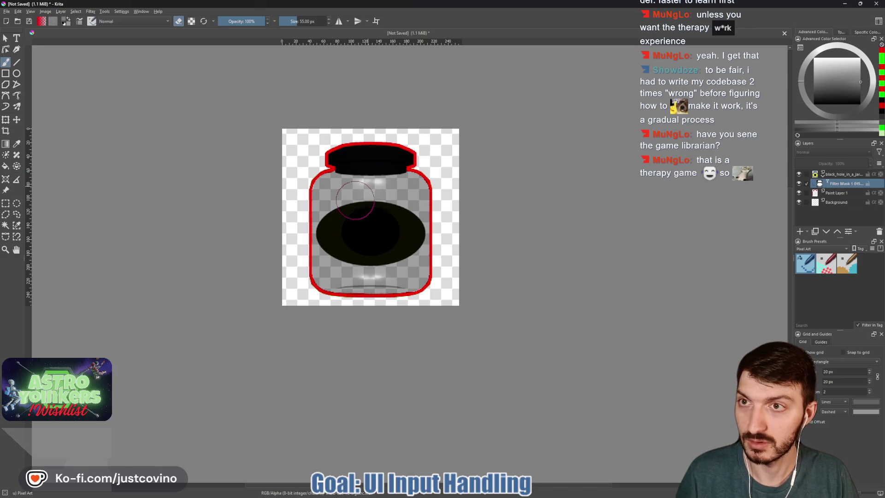
{"action": "left_click_drag", "start_coordinate": [366, 176], "coordinate": [353, 200]}
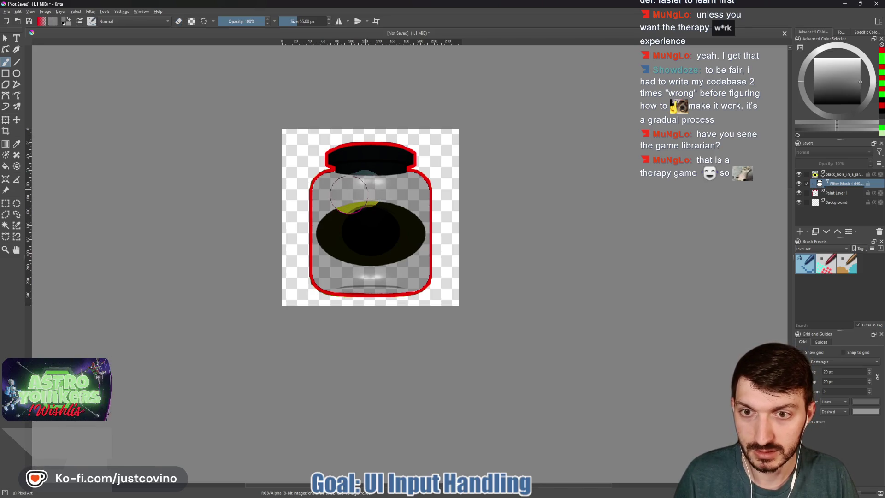
{"action": "left_click", "coordinate": [815, 129]}
{"action": "left_click_drag", "start_coordinate": [375, 192], "coordinate": [359, 230]}
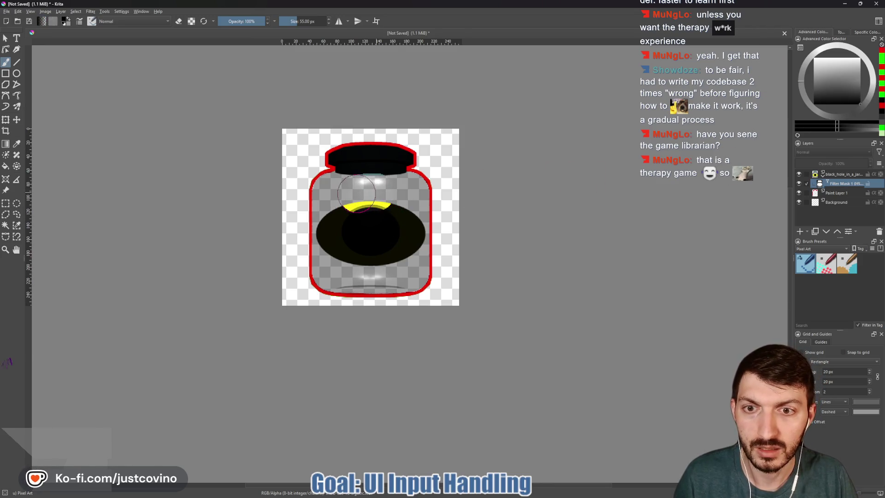
{"action": "key", "text": "ctrl+z"}
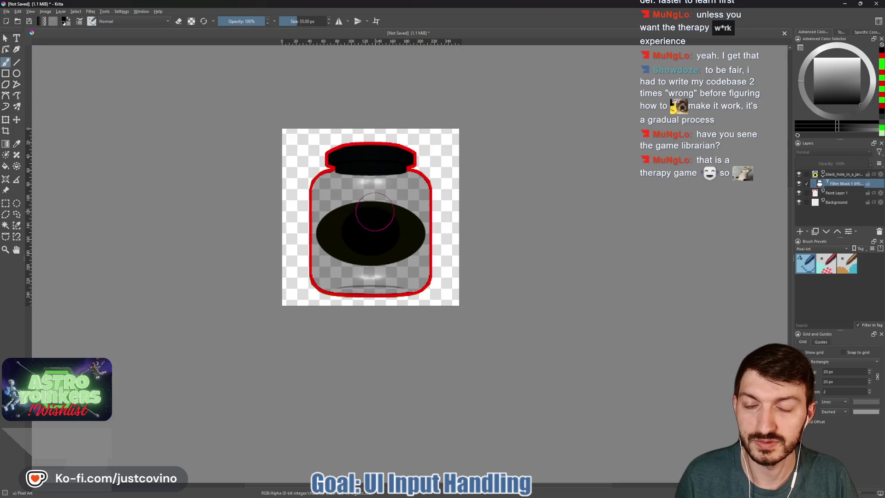
{"action": "left_click", "coordinate": [833, 173]}
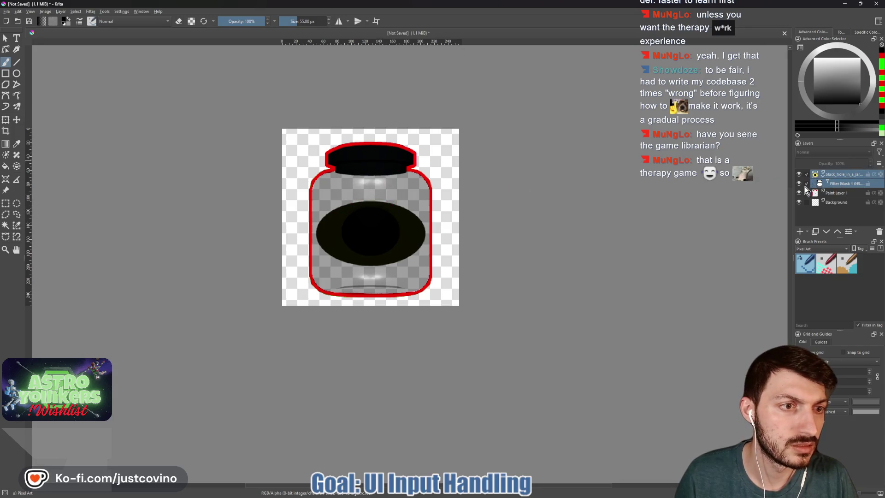
{"action": "left_click_drag", "start_coordinate": [390, 192], "coordinate": [338, 194]}
{"action": "key", "text": "ctrl+z"}
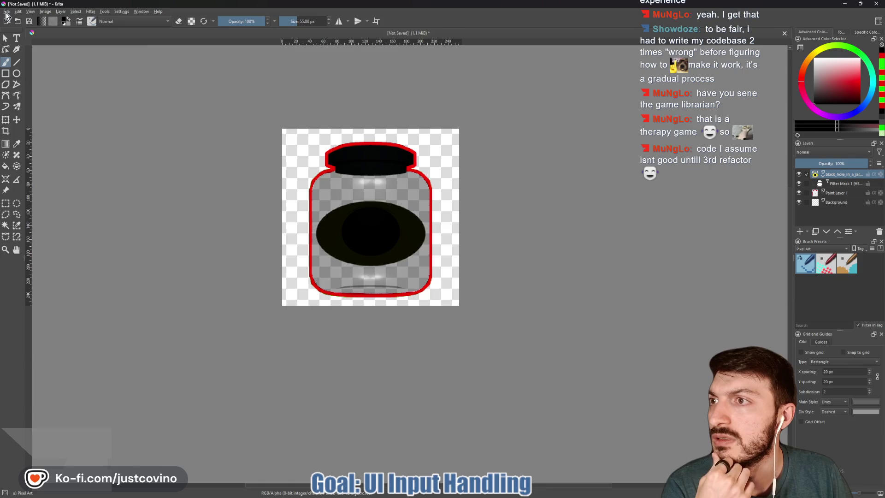
Step: Export the darkened jar as black_hole_disabled.png into assets/icons and open the folder to check it
{"action": "left_click", "coordinate": [6, 11]}
{"action": "left_click", "coordinate": [32, 77]}
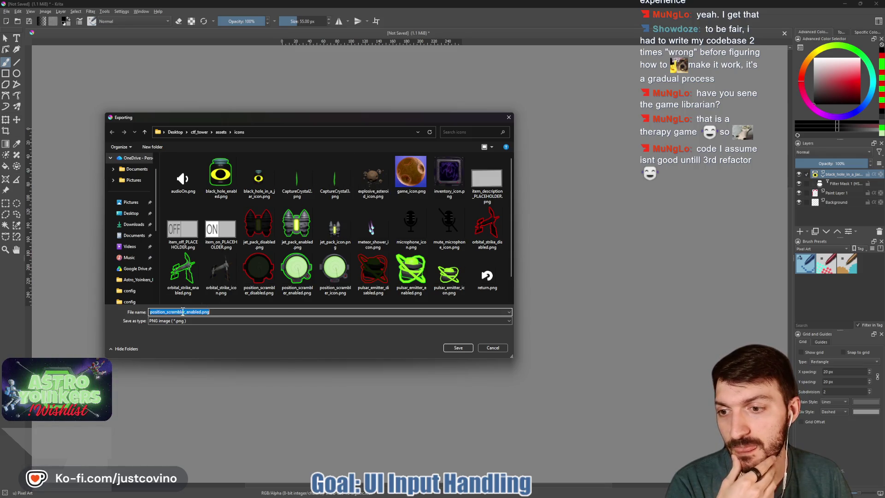
{"action": "left_click_drag", "start_coordinate": [184, 308], "coordinate": [146, 309]}
{"action": "type", "text": "black"}
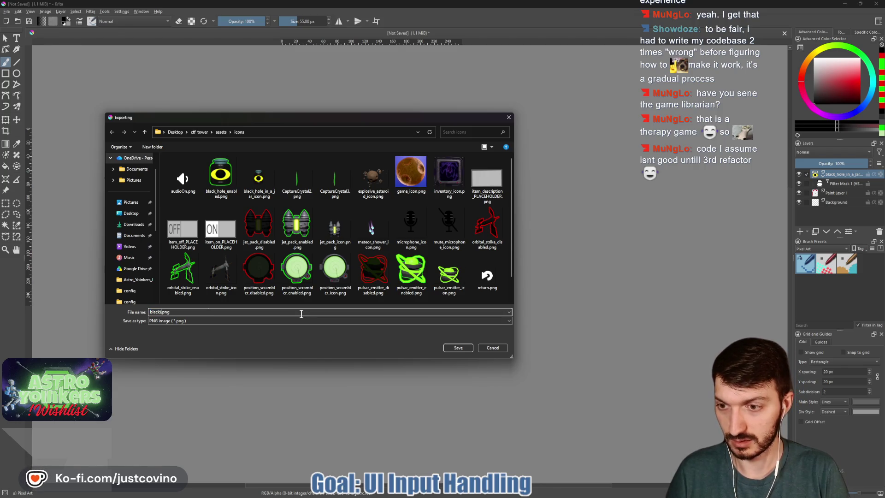
{"action": "type", "text": "_hole_dis"}
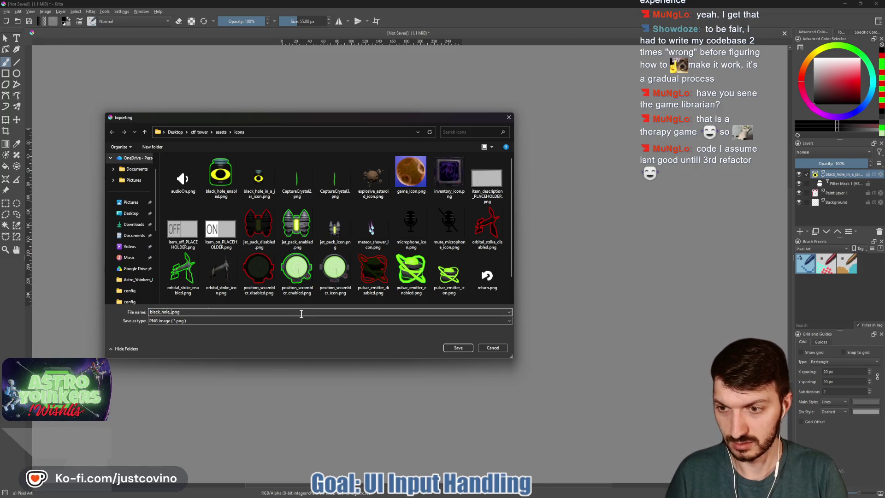
{"action": "type", "text": "abled"}
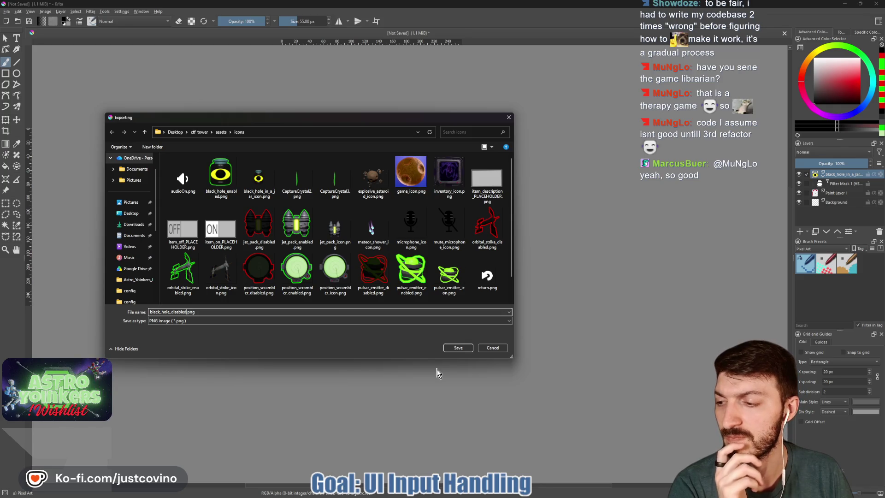
{"action": "left_click", "coordinate": [454, 347]}
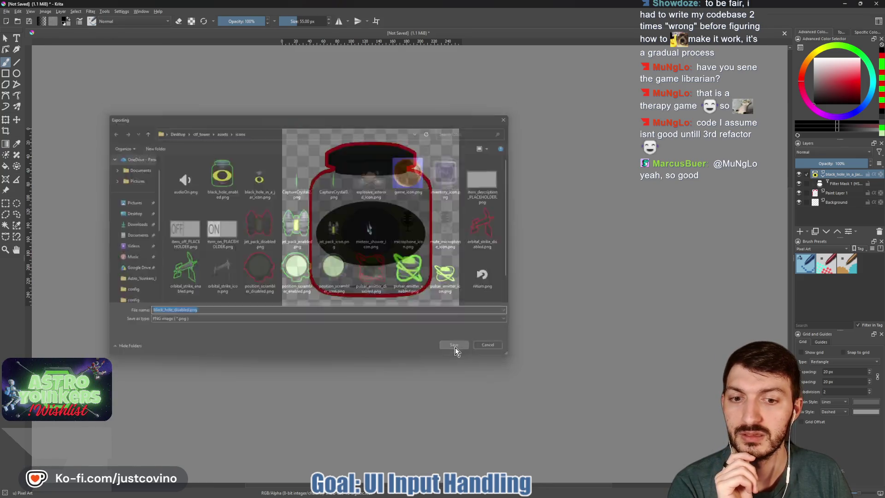
{"action": "left_click", "coordinate": [472, 316]}
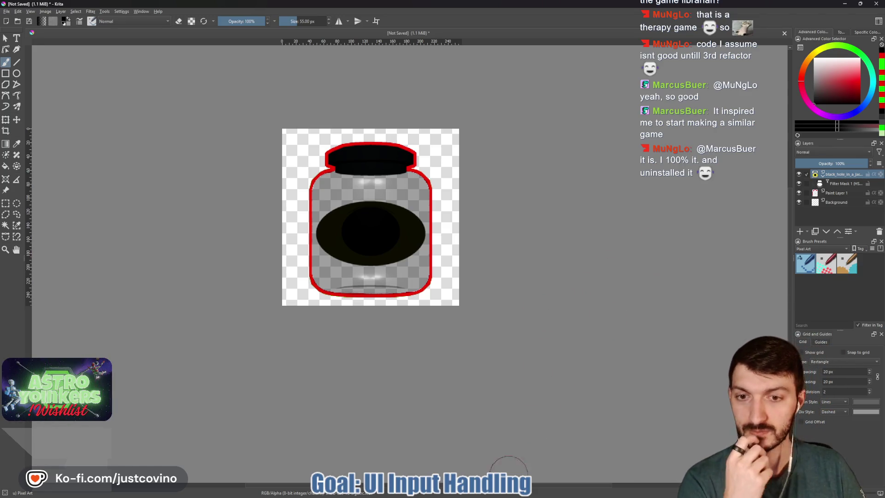
{"action": "mouse_move", "coordinate": [465, 489]}
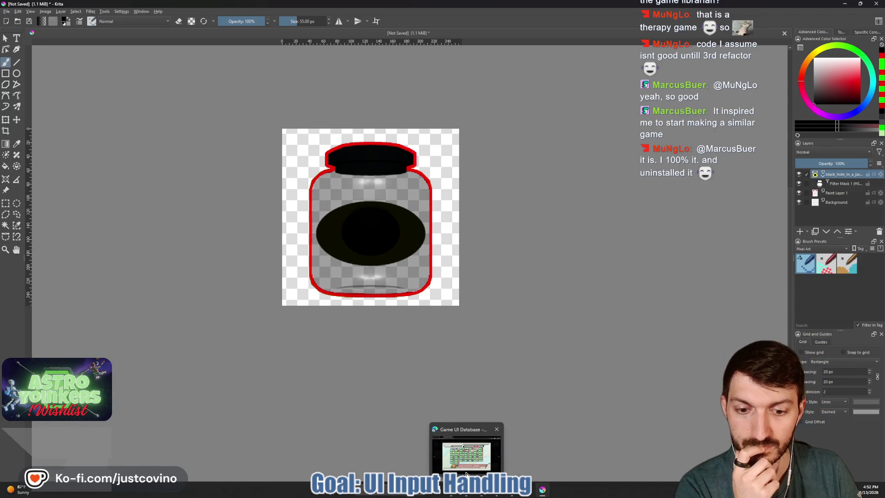
{"action": "left_click", "coordinate": [465, 472]}
Step: Close the icons folder window and quit Krita with Ctrl+Q, discarding the unsaved drawing
{"action": "left_click_drag", "start_coordinate": [624, 138], "coordinate": [389, 79]}
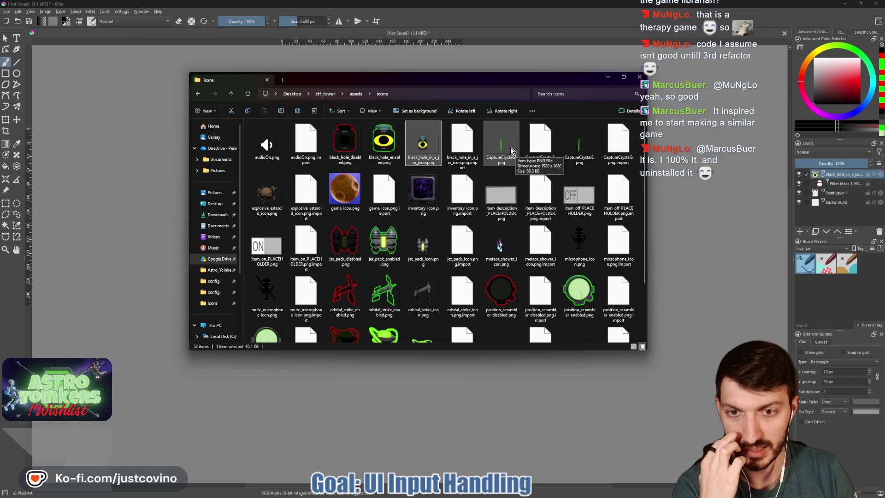
{"action": "scroll", "coordinate": [492, 208], "scroll_direction": "down", "scroll_amount": 2}
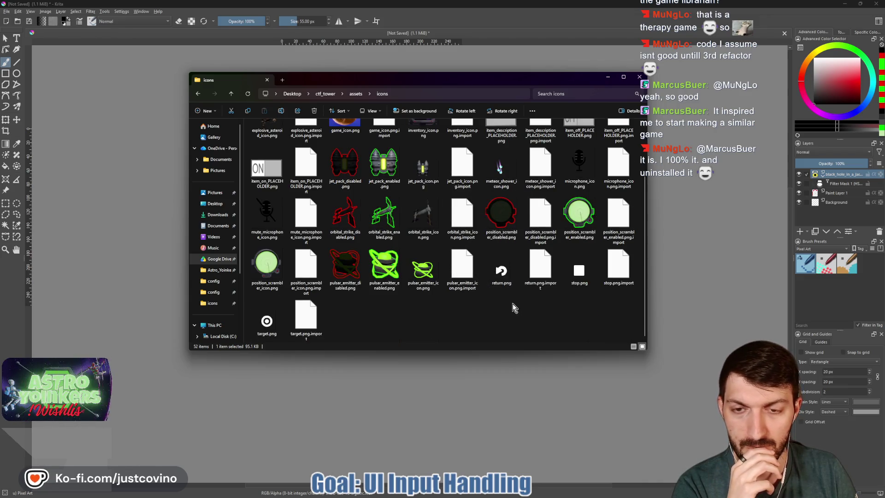
{"action": "scroll", "coordinate": [512, 307], "scroll_direction": "up", "scroll_amount": 2}
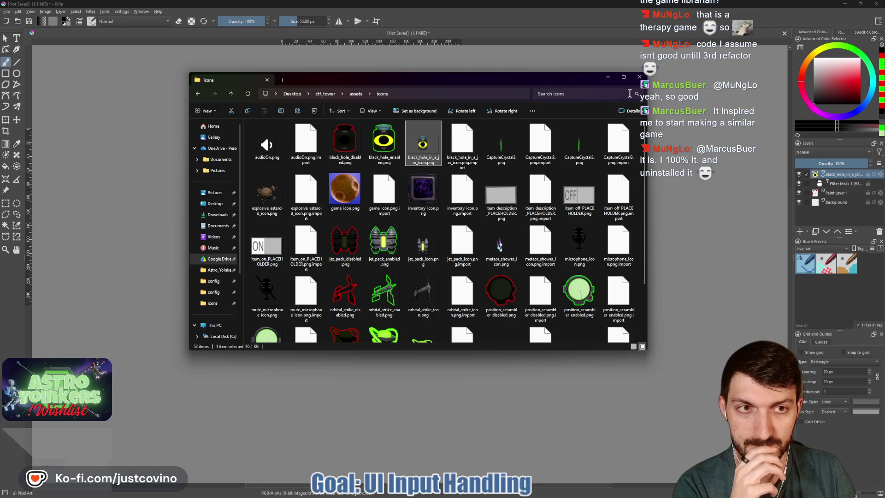
{"action": "left_click", "coordinate": [641, 76]}
{"action": "key", "text": "ctrl+q"}
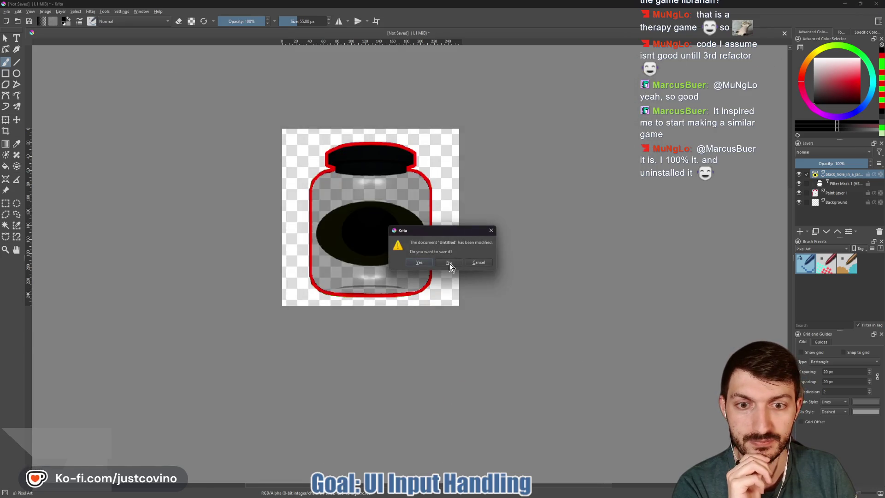
{"action": "left_click", "coordinate": [449, 266]}
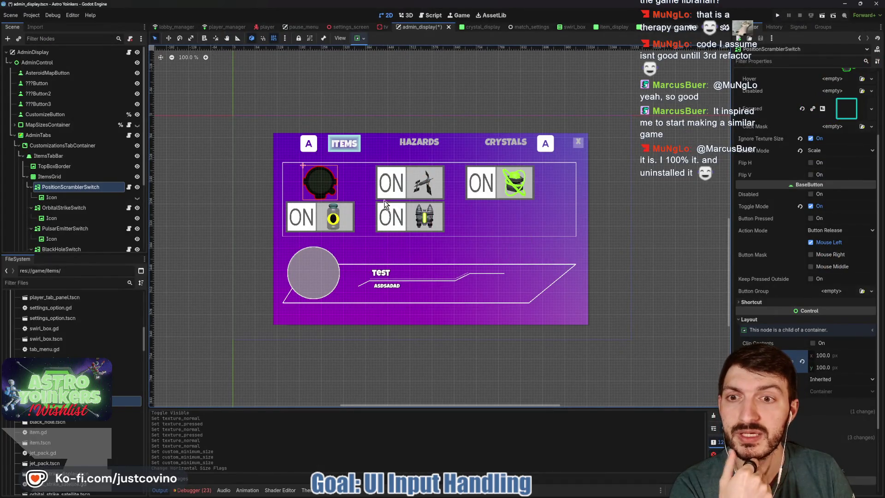
{"action": "left_click", "coordinate": [74, 209]}
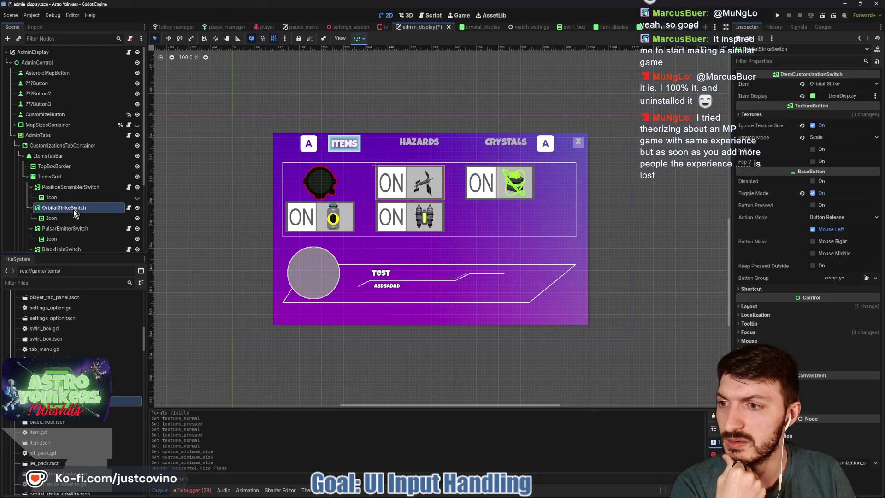
{"action": "left_click", "coordinate": [59, 198]}
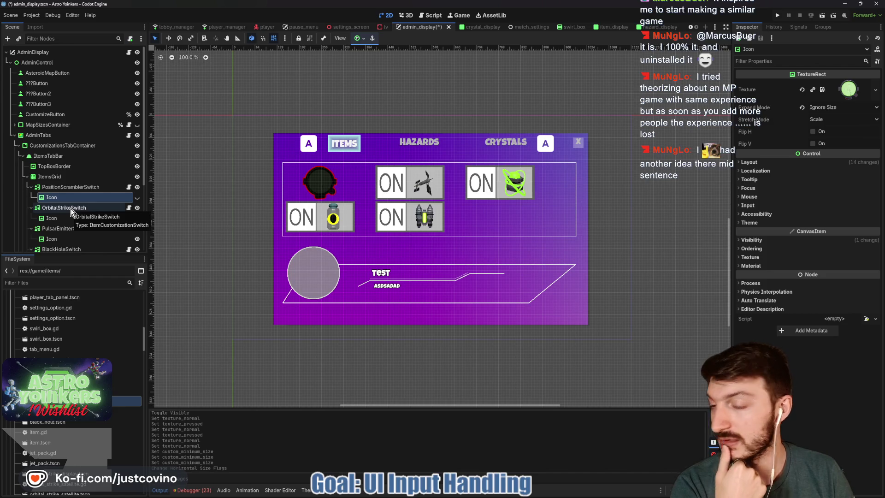
{"action": "left_click", "coordinate": [70, 208]}
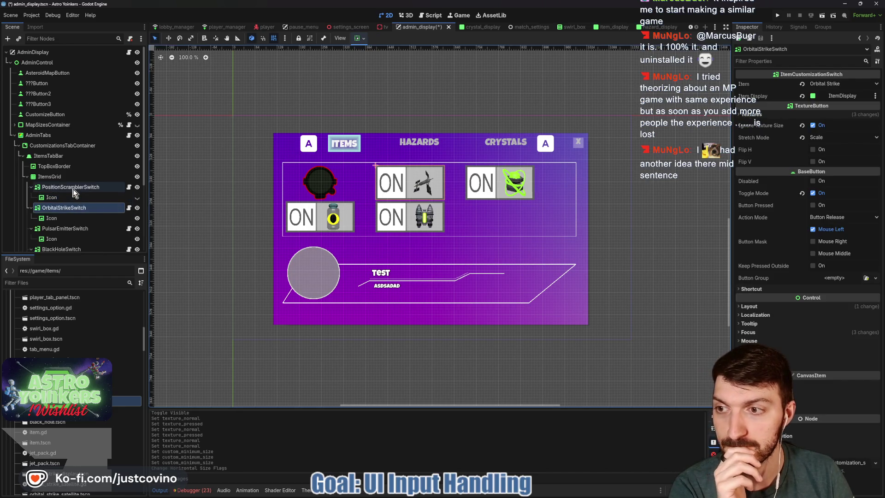
{"action": "left_click", "coordinate": [72, 188]}
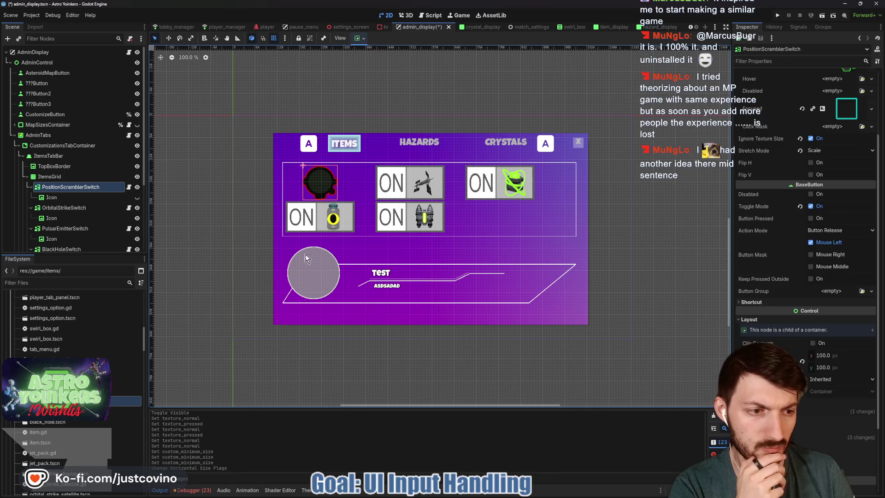
Step: Give OrbitalStrikeSwitch a 100×100 custom minimum size, center it horizontally, and hide its Icon child
{"action": "left_click", "coordinate": [64, 208]}
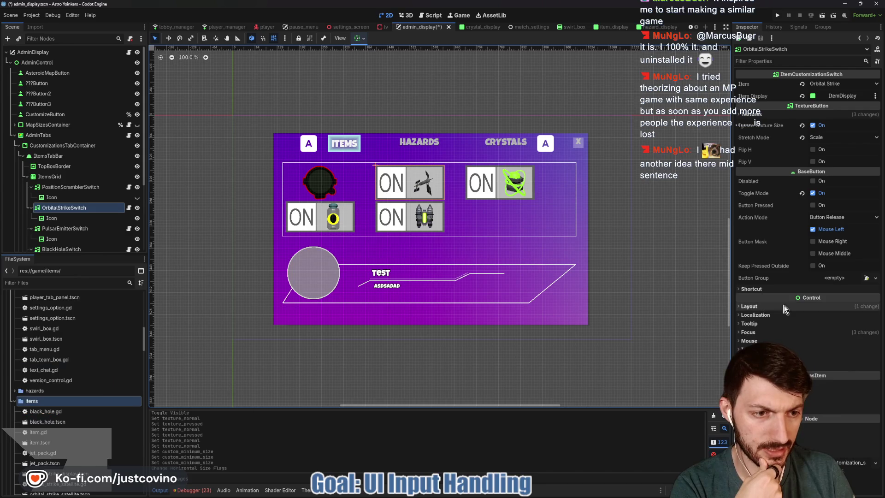
{"action": "left_click", "coordinate": [815, 306]}
{"action": "left_click", "coordinate": [823, 341]}
{"action": "type", "text": "100"}
{"action": "key", "text": "Tab"}
{"action": "type", "text": "100"}
{"action": "key", "text": "Return"}
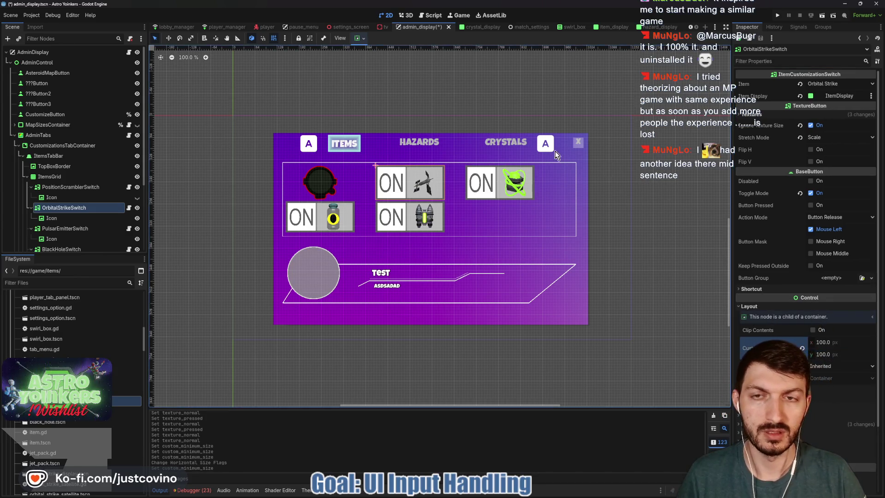
{"action": "left_click", "coordinate": [357, 39]}
{"action": "left_click", "coordinate": [373, 64]}
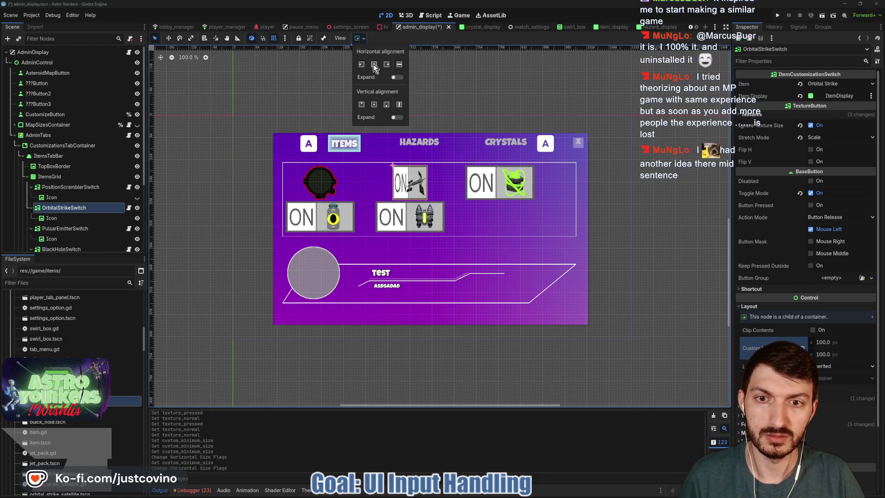
{"action": "left_click", "coordinate": [88, 211]}
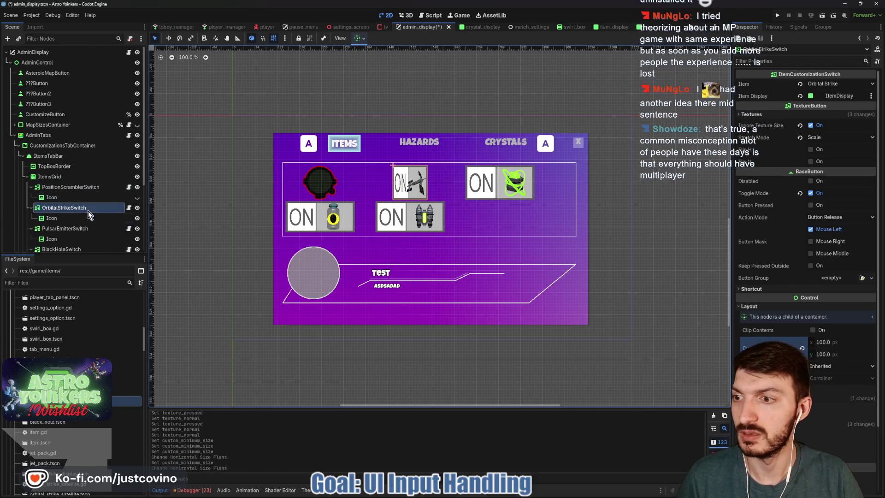
{"action": "left_click", "coordinate": [136, 218]}
Step: Quick Load the red orbital_strike icon as the switch's Normal texture
{"action": "left_click", "coordinate": [757, 115]}
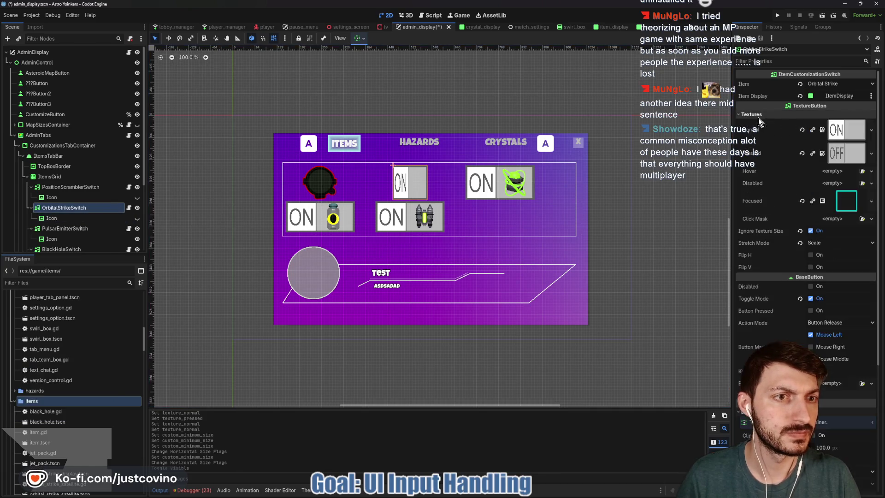
{"action": "left_click", "coordinate": [802, 130]}
{"action": "left_click", "coordinate": [838, 129]}
{"action": "left_click", "coordinate": [822, 308]}
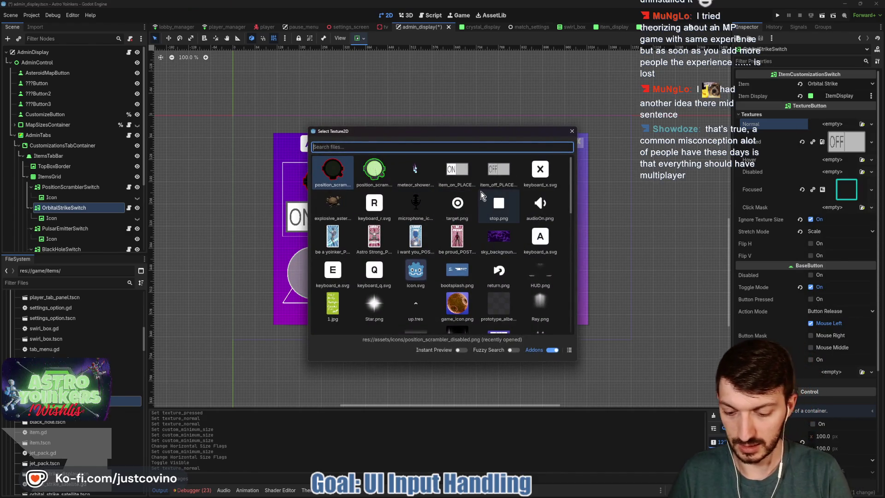
{"action": "type", "text": "orbi"}
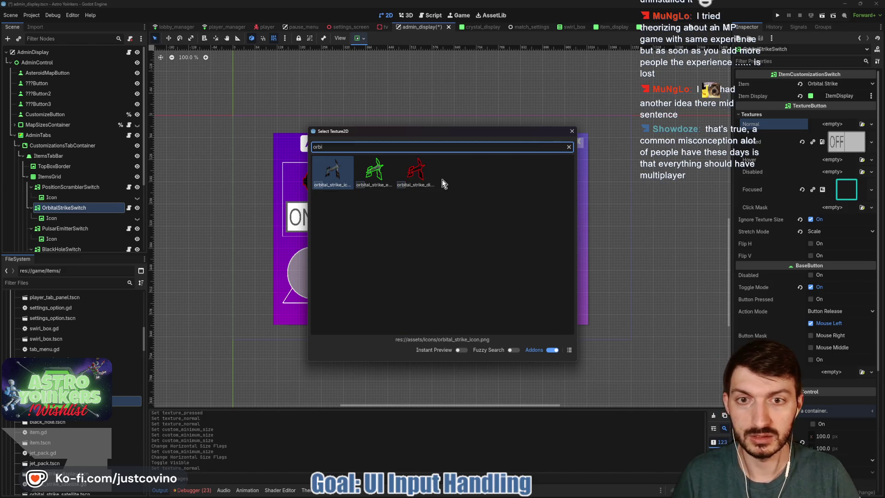
{"action": "double_click", "coordinate": [415, 172]}
Step: Quick Load the green orbital_strike icon as the Pressed texture, then select PulsarEmitterSwitch
{"action": "right_click", "coordinate": [833, 152]}
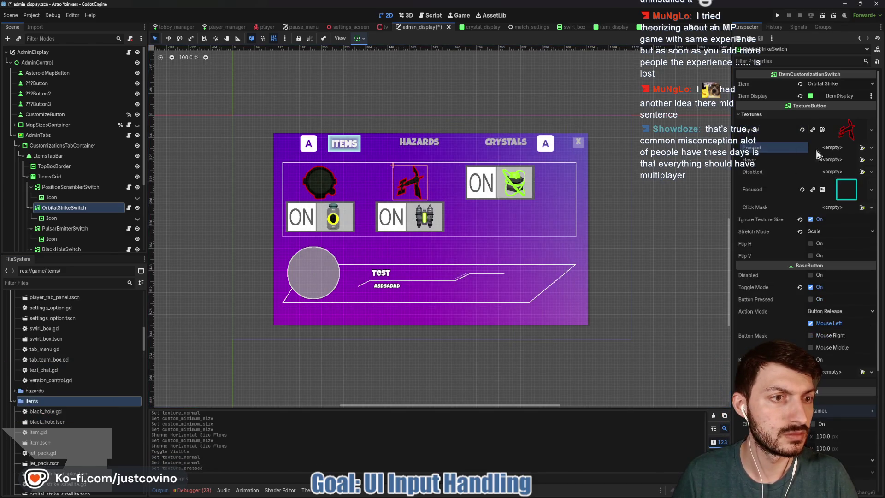
{"action": "left_click", "coordinate": [809, 151]}
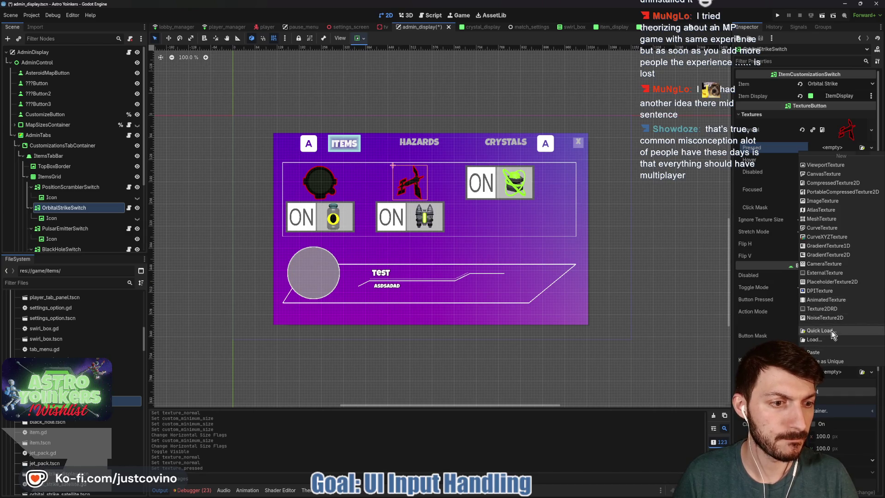
{"action": "left_click", "coordinate": [832, 330]}
{"action": "type", "text": "orbital"}
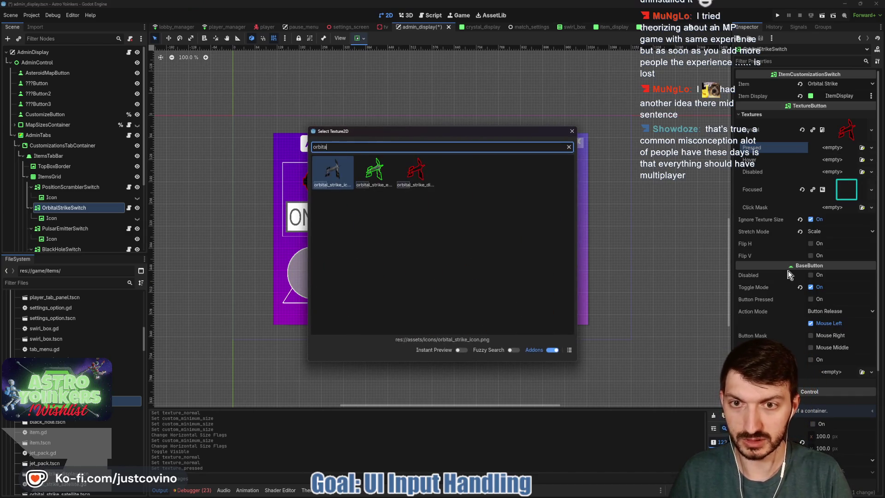
{"action": "double_click", "coordinate": [382, 177]}
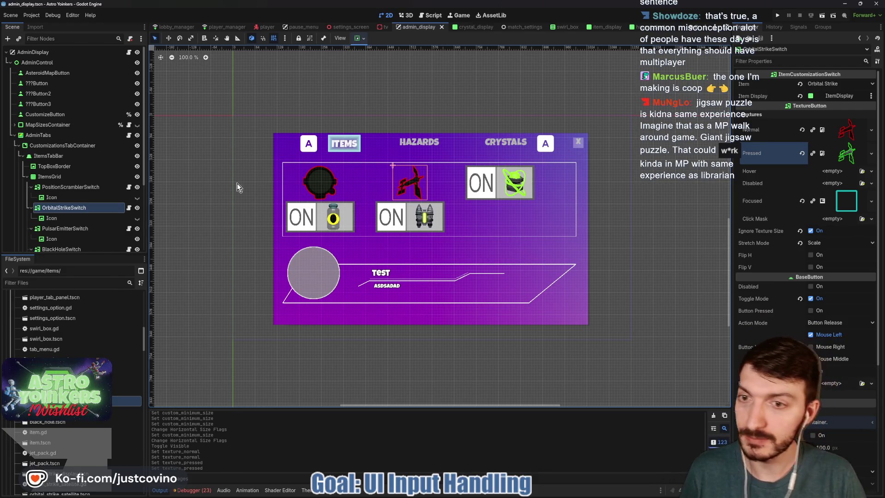
{"action": "left_click", "coordinate": [78, 229]}
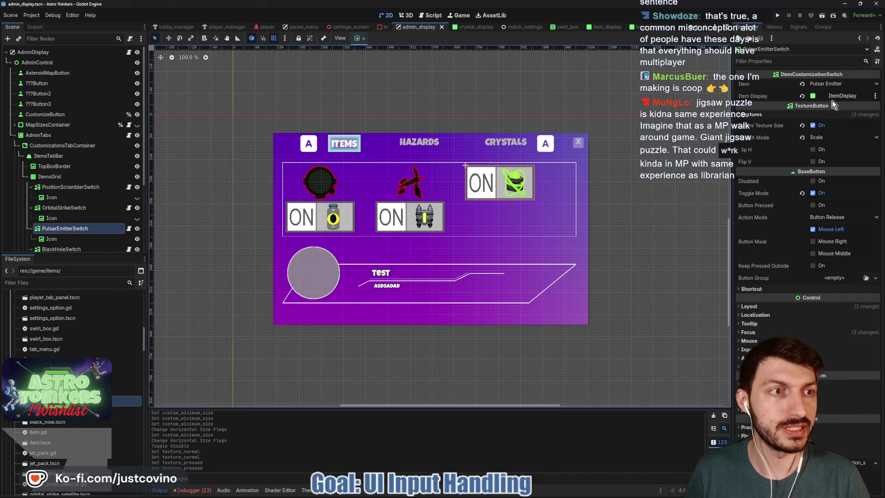
Step: Set PulsarEmitterSwitch's custom minimum size to 100×100 and hide its Icon child
{"action": "left_click", "coordinate": [798, 308]}
{"action": "left_click", "coordinate": [822, 341]}
{"action": "type", "text": "100"}
{"action": "key", "text": "Tab"}
{"action": "type", "text": "100"}
{"action": "key", "text": "Return"}
{"action": "left_click", "coordinate": [137, 238]}
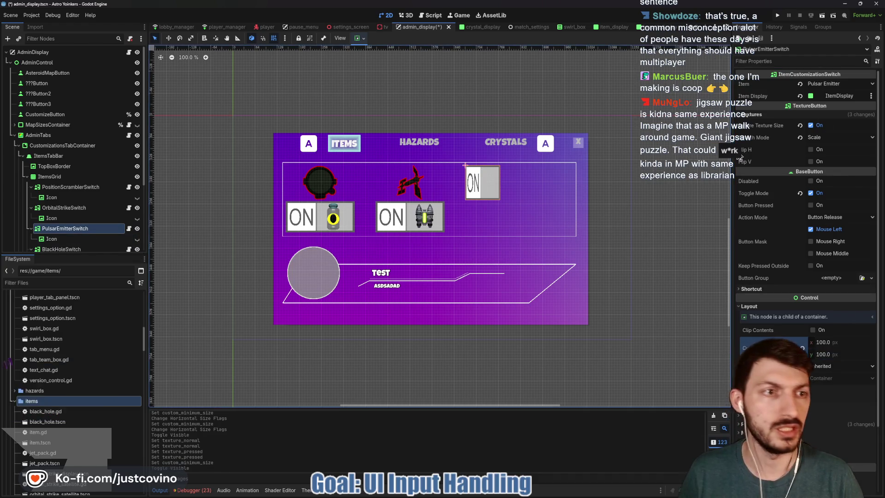
Step: Quick Load the red pulsar_emitter icon as the Normal texture
{"action": "left_click", "coordinate": [757, 117]}
{"action": "left_click", "coordinate": [802, 128]}
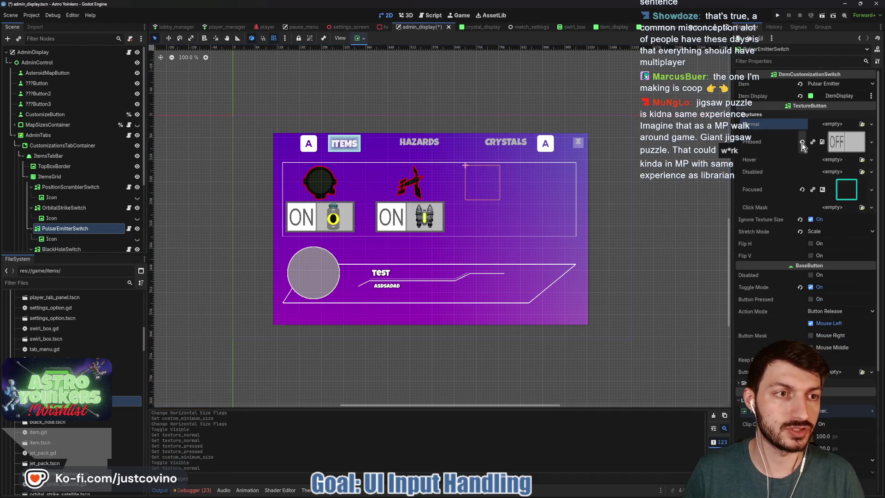
{"action": "left_click", "coordinate": [837, 124]}
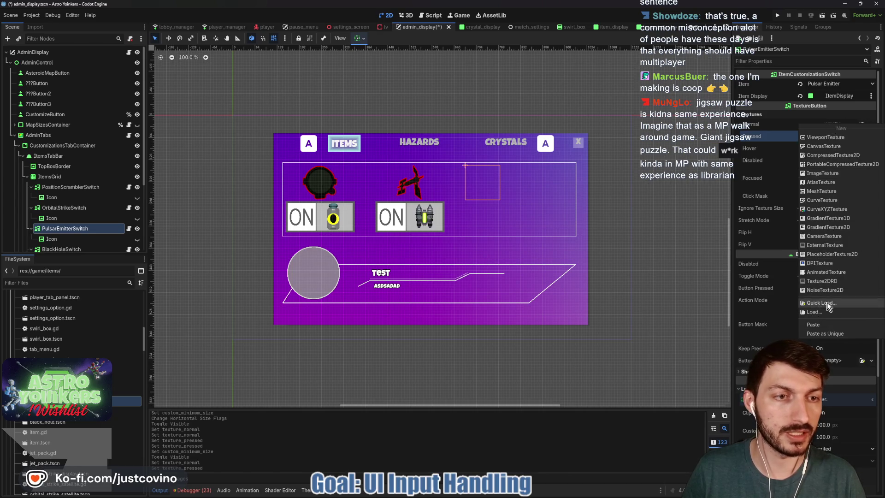
{"action": "left_click", "coordinate": [827, 303]}
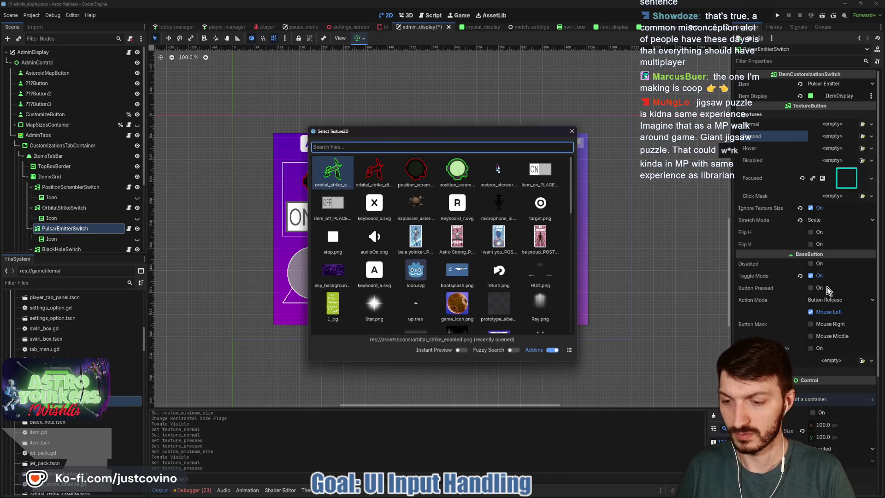
{"action": "type", "text": "puls"}
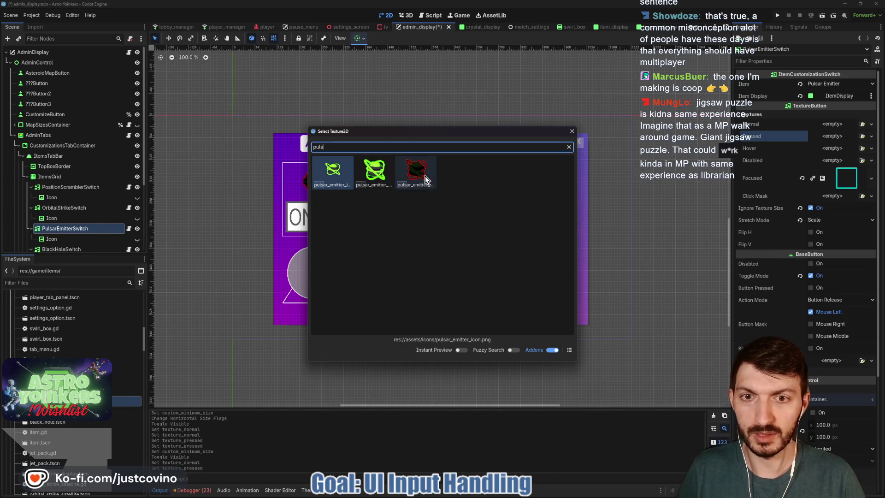
{"action": "double_click", "coordinate": [421, 175]}
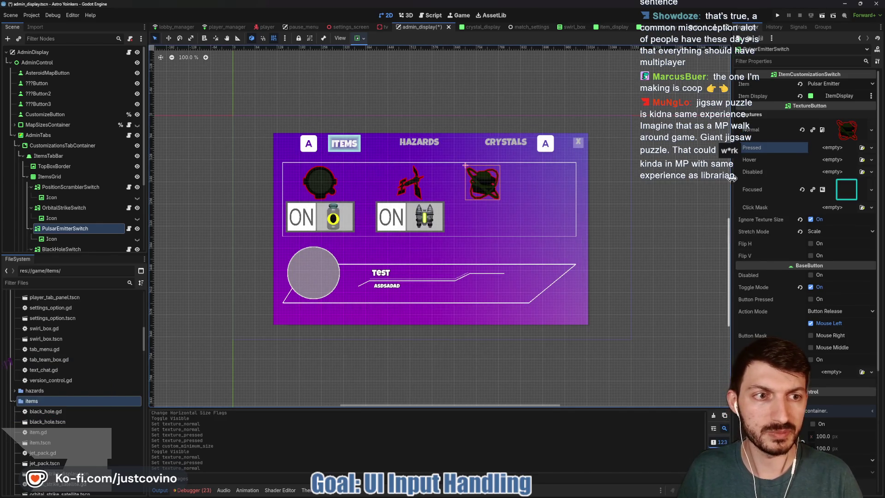
Step: Quick Load the green pulsar_emitter icon as Pressed, save with Ctrl+S, and select the Black Hole switch
{"action": "left_click", "coordinate": [828, 149]}
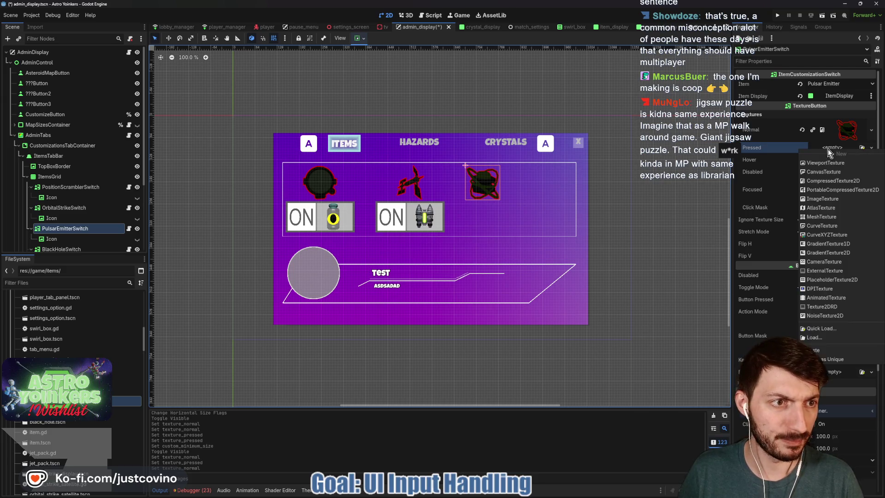
{"action": "left_click", "coordinate": [830, 338]}
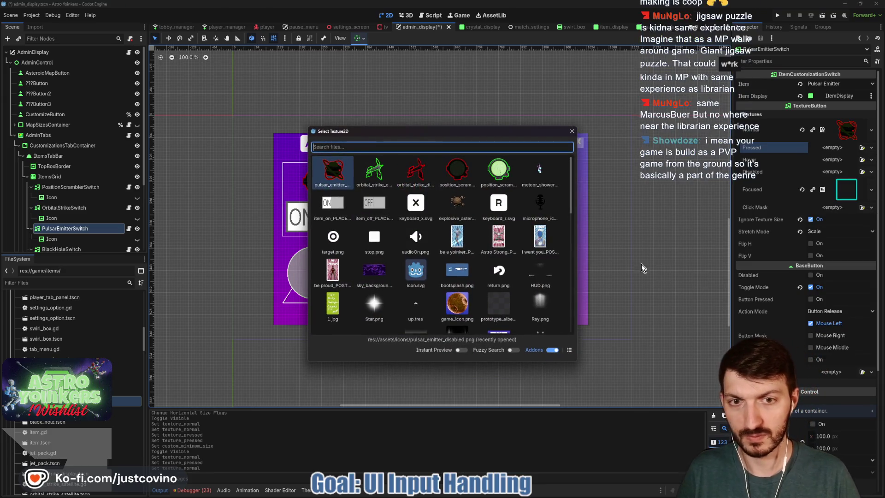
{"action": "type", "text": "puls"}
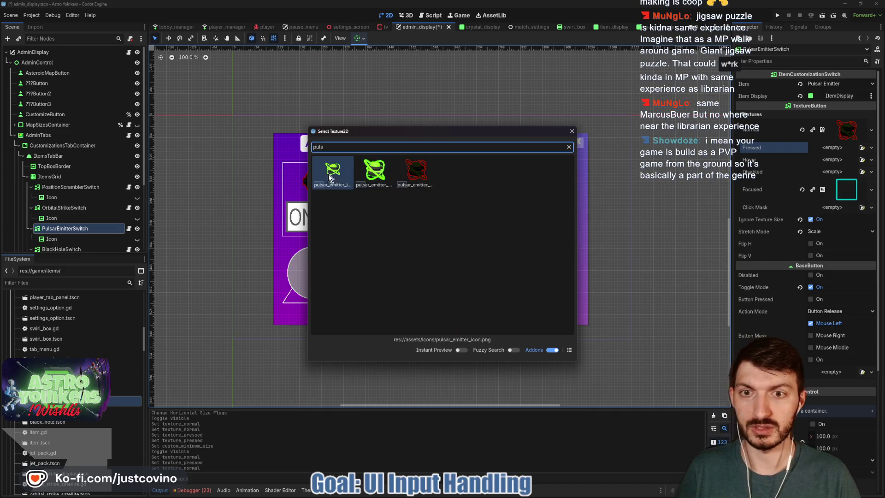
{"action": "double_click", "coordinate": [377, 173]}
{"action": "key", "text": "ctrl+s"}
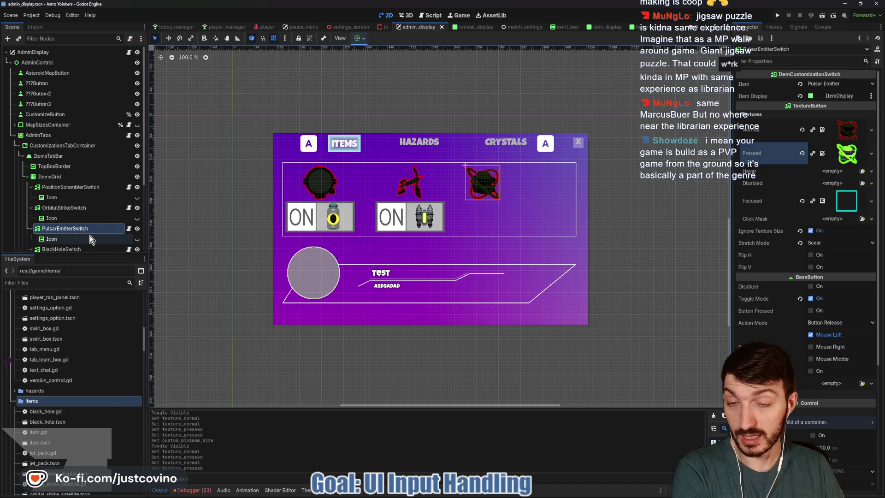
{"action": "scroll", "coordinate": [79, 230], "scroll_direction": "down", "scroll_amount": 2}
{"action": "left_click", "coordinate": [77, 227]}
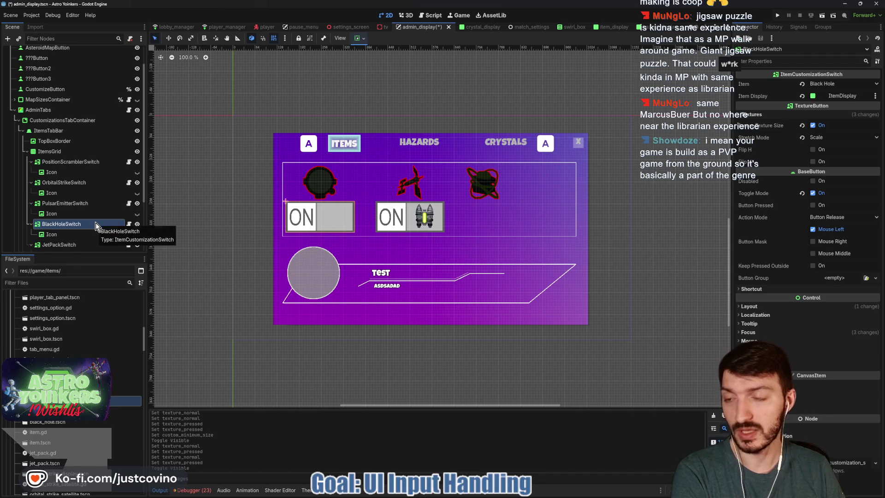
Step: Set the Black Hole switch's Custom Minimum Size to 100×100
{"action": "left_click", "coordinate": [754, 306]}
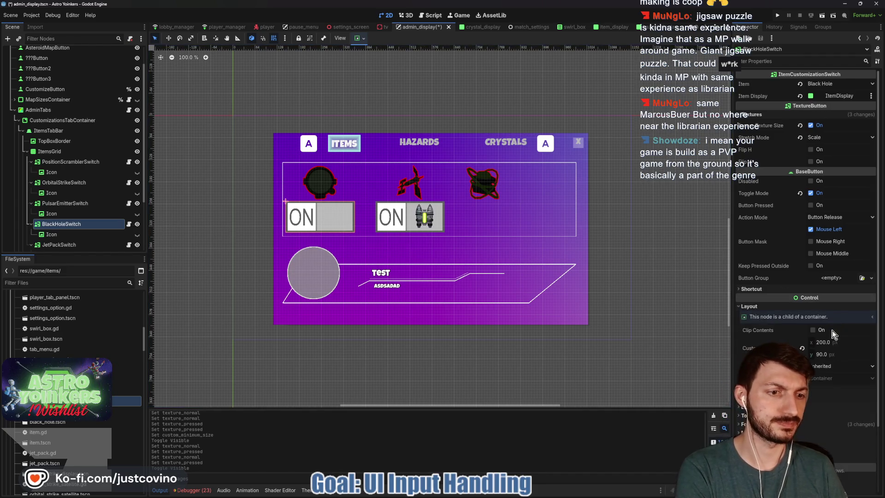
{"action": "left_click", "coordinate": [829, 342]}
{"action": "type", "text": "100"}
{"action": "key", "text": "Tab"}
{"action": "type", "text": "100"}
{"action": "key", "text": "Return"}
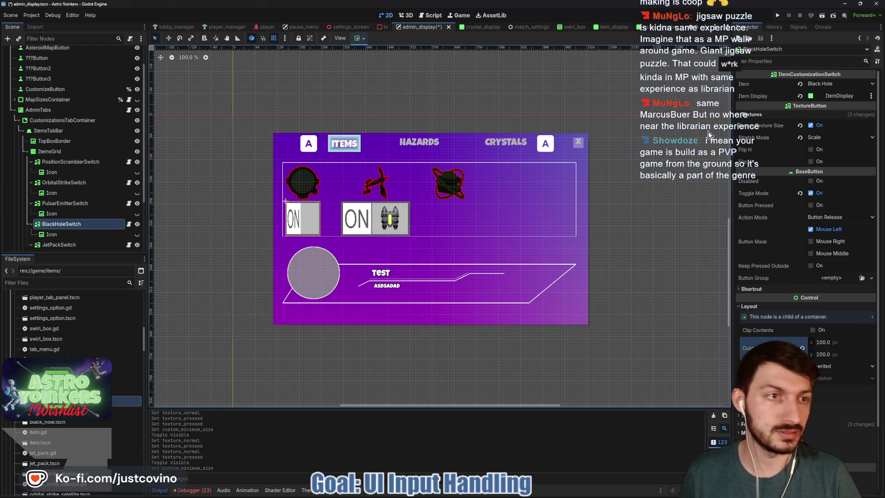
Step: Replace the switch's Normal texture with the red black_hole_disabled icon via Quick Load
{"action": "left_click", "coordinate": [762, 116]}
{"action": "left_click", "coordinate": [802, 141]}
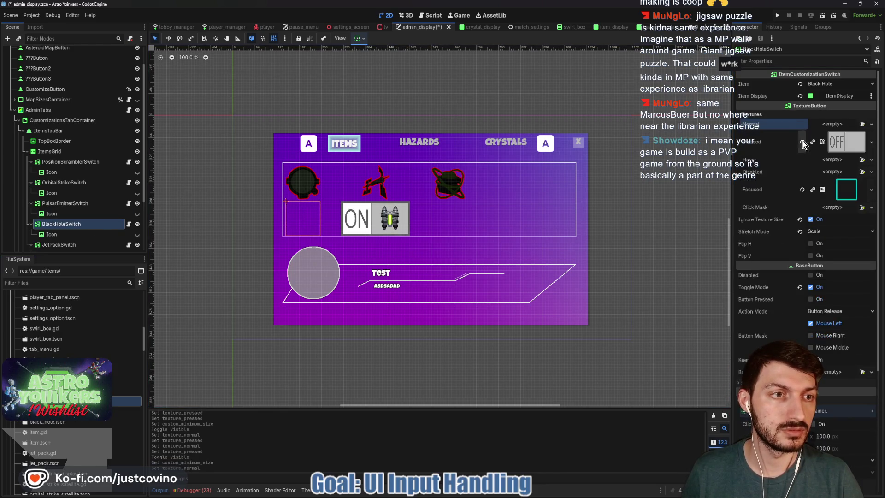
{"action": "left_click", "coordinate": [827, 124]}
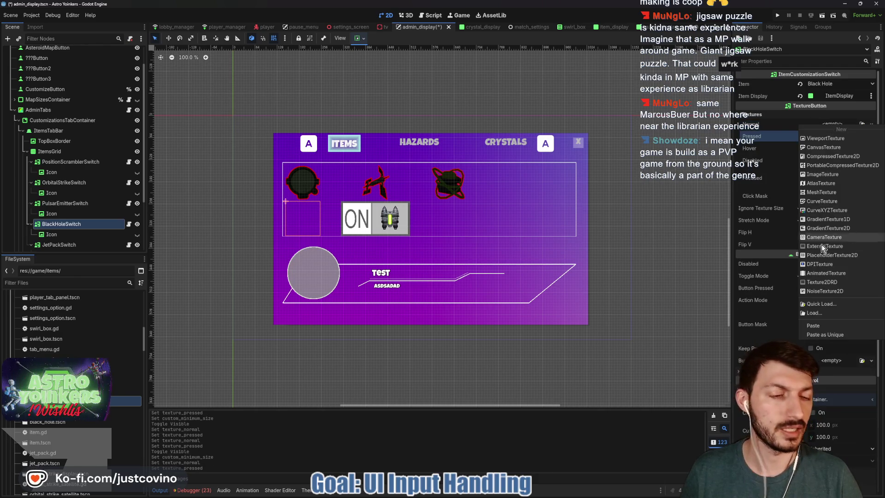
{"action": "left_click", "coordinate": [829, 304]}
{"action": "type", "text": "black"}
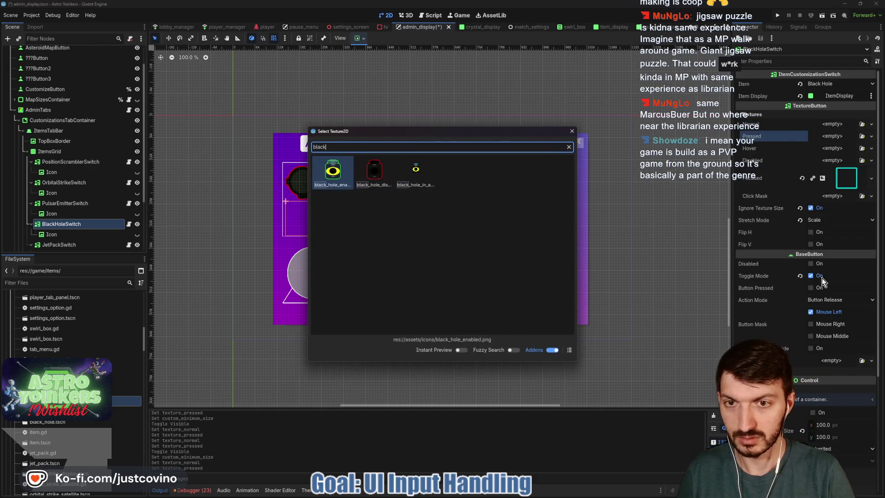
{"action": "double_click", "coordinate": [375, 169]}
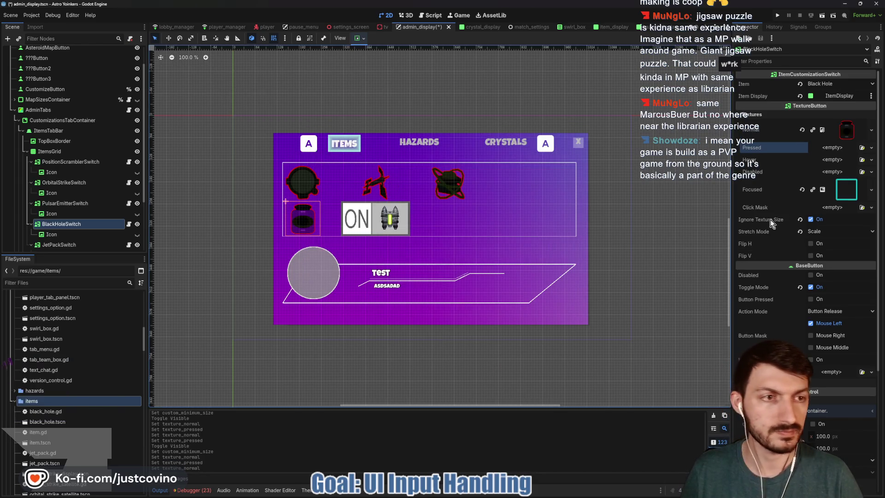
Step: Load black_hole_enabled as the Pressed texture and save the scene
{"action": "left_click", "coordinate": [832, 150]}
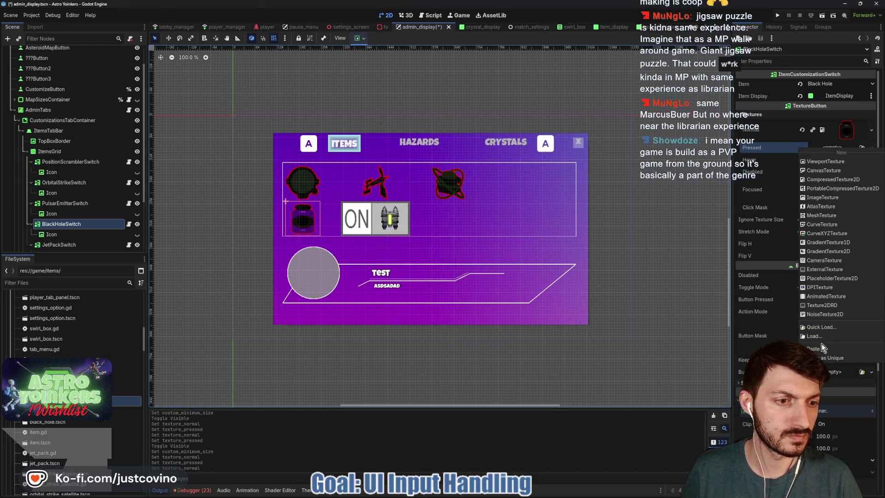
{"action": "left_click", "coordinate": [825, 328]}
{"action": "type", "text": "black"}
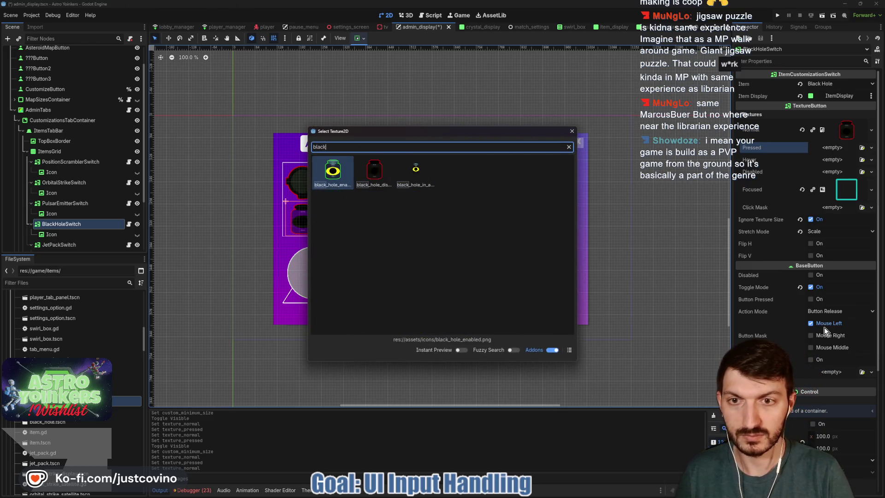
{"action": "key", "text": "Return"}
{"action": "key", "text": "ctrl+s"}
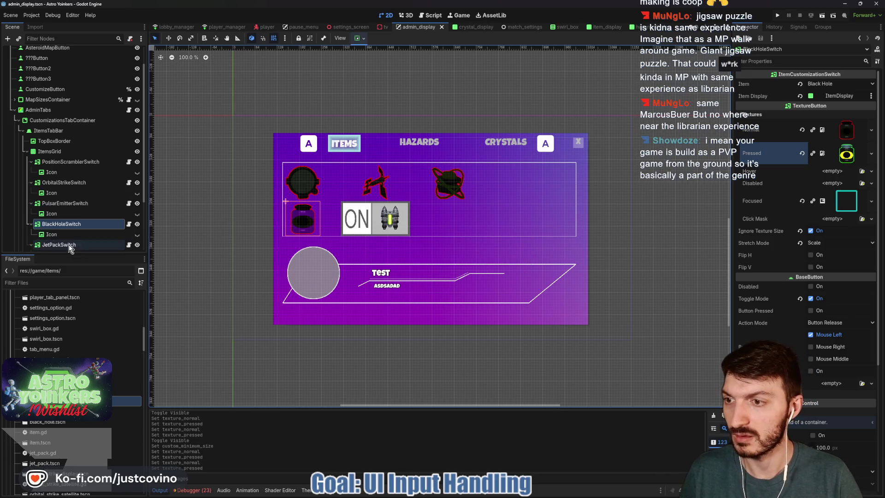
{"action": "scroll", "coordinate": [70, 235], "scroll_direction": "down", "scroll_amount": 2}
Step: Make JetPackSwitch 100×100, center it horizontally in the grid and hide its Icon child
{"action": "left_click", "coordinate": [87, 194]}
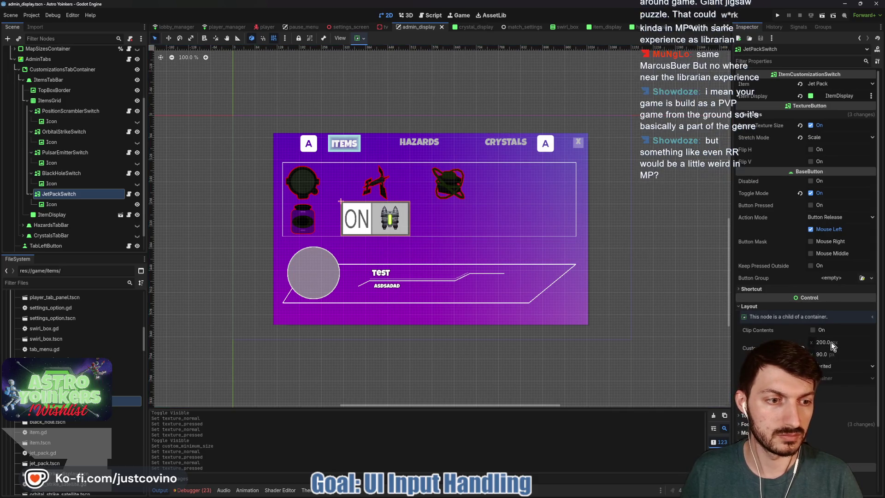
{"action": "type", "text": "0"}
{"action": "key", "text": "Tab"}
{"action": "type", "text": "1"}
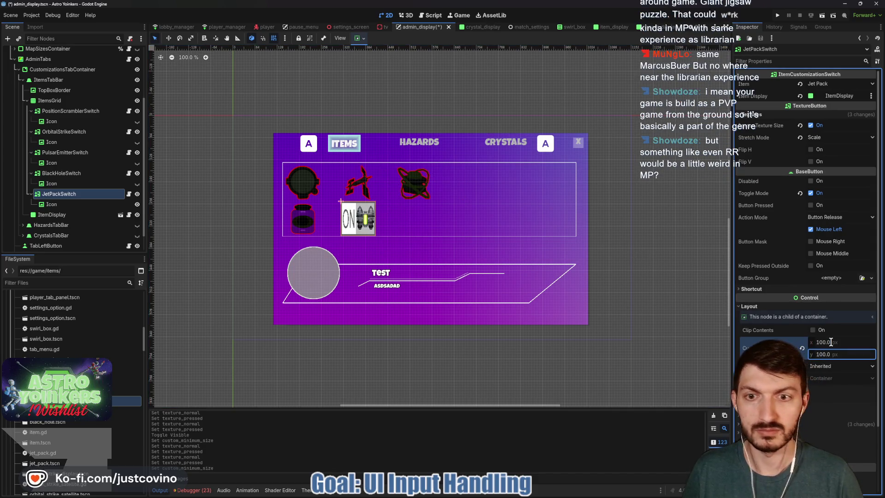
{"action": "left_click", "coordinate": [357, 38]}
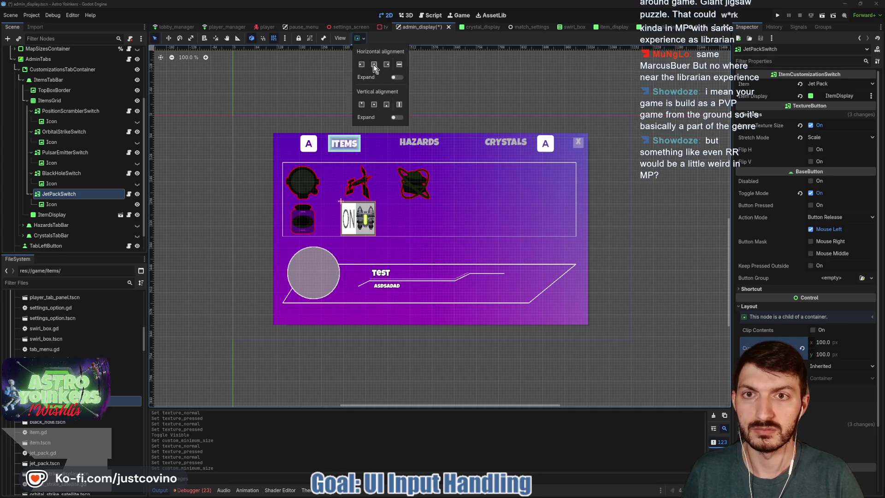
{"action": "left_click", "coordinate": [373, 64]}
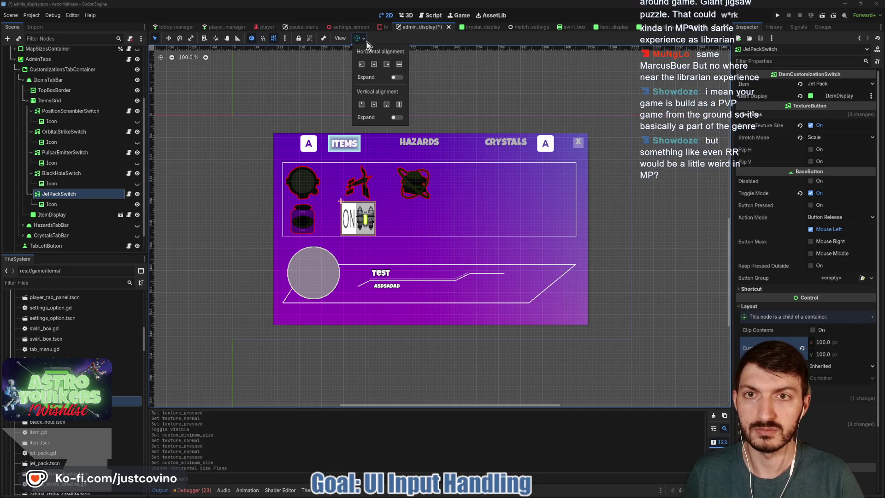
{"action": "left_click", "coordinate": [138, 204]}
{"action": "left_click", "coordinate": [62, 194]}
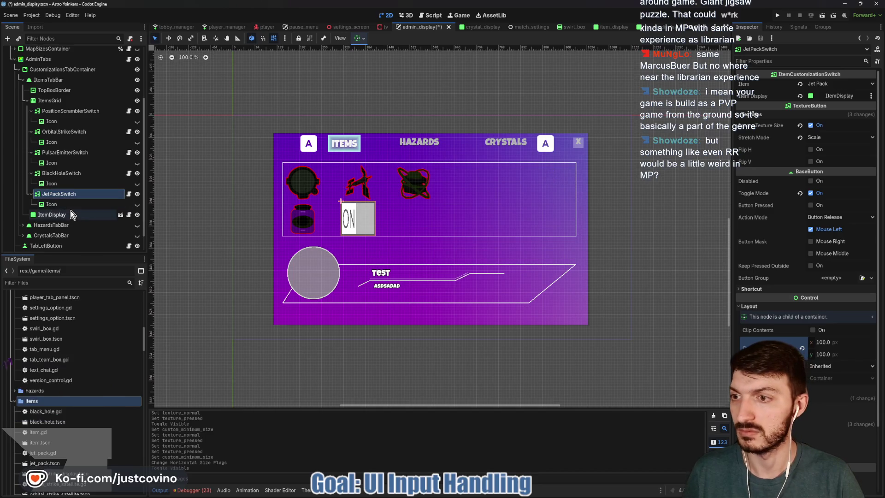
Step: Clear the default texture and load the red jet_pack_disabled icon as Normal
{"action": "left_click", "coordinate": [763, 116]}
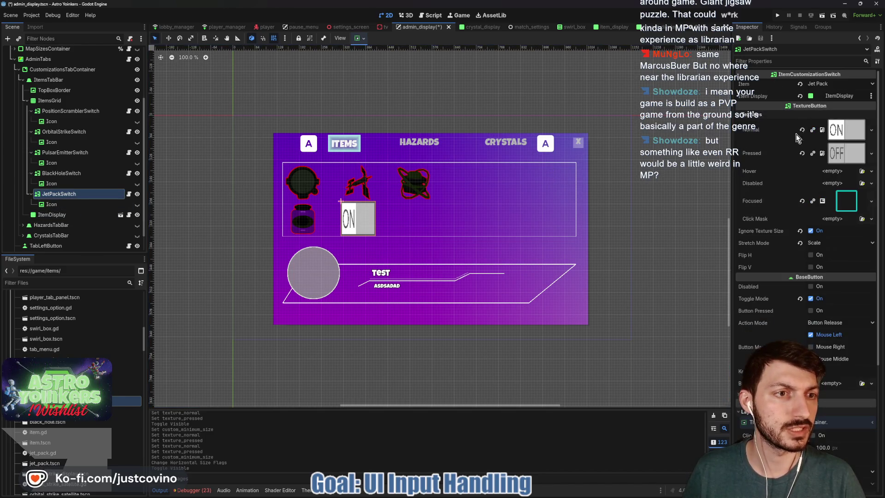
{"action": "left_click", "coordinate": [871, 123]}
{"action": "left_click", "coordinate": [829, 136]}
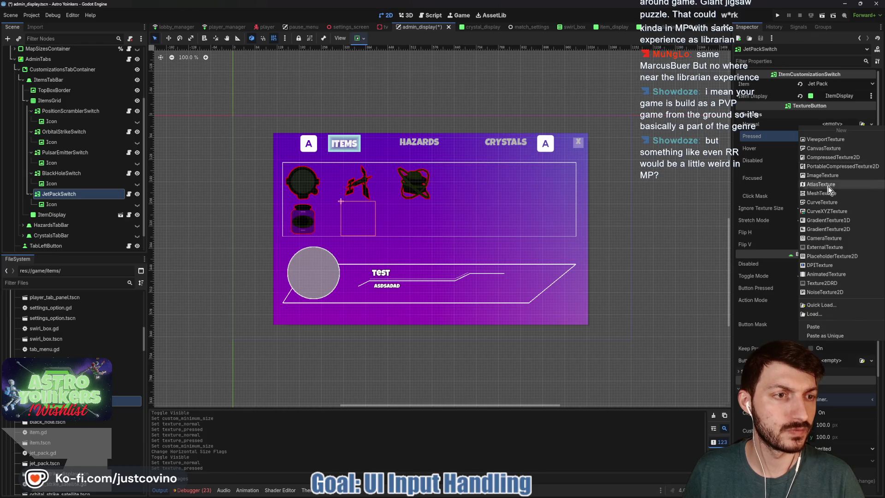
{"action": "left_click", "coordinate": [820, 305]}
{"action": "type", "text": "jet"}
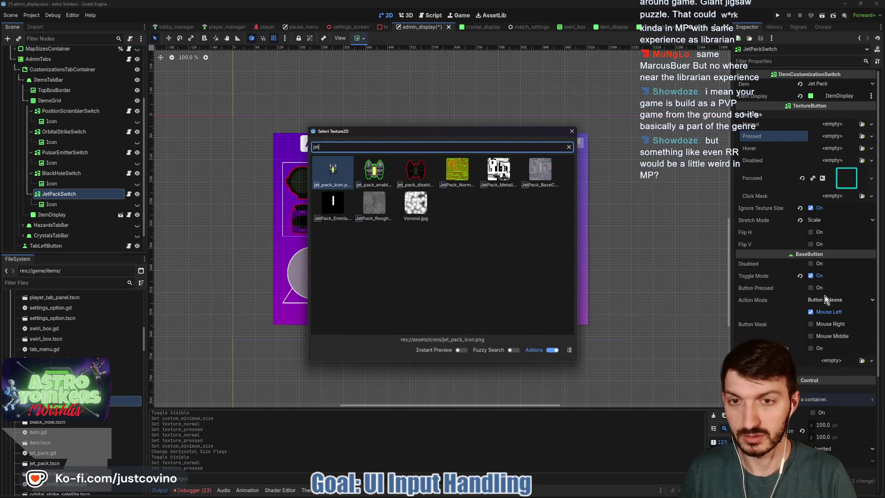
{"action": "double_click", "coordinate": [416, 177]}
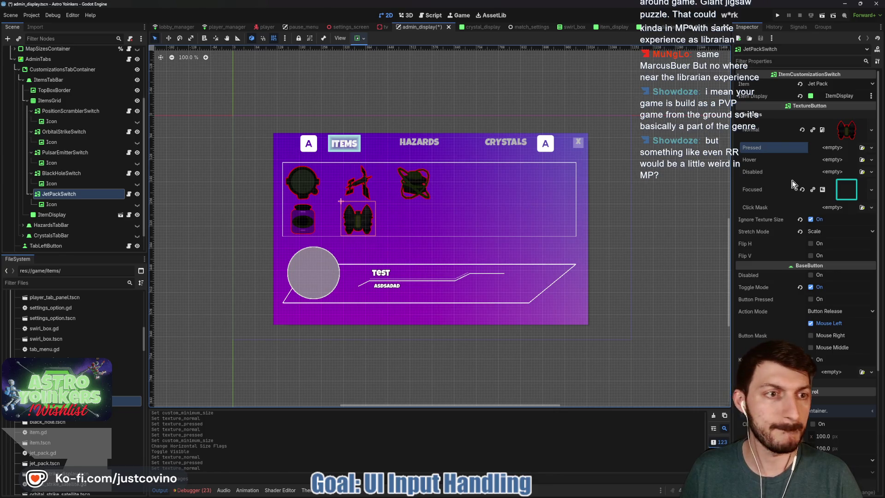
Step: Load the green jet_pack_enabled icon as Pressed and save the scene
{"action": "left_click", "coordinate": [830, 148]}
{"action": "left_click", "coordinate": [820, 326]}
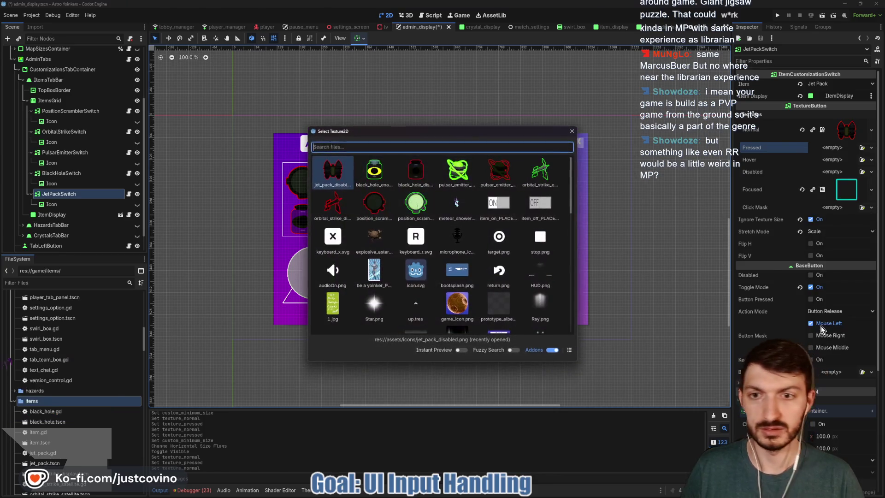
{"action": "type", "text": "jet"}
{"action": "double_click", "coordinate": [418, 176]}
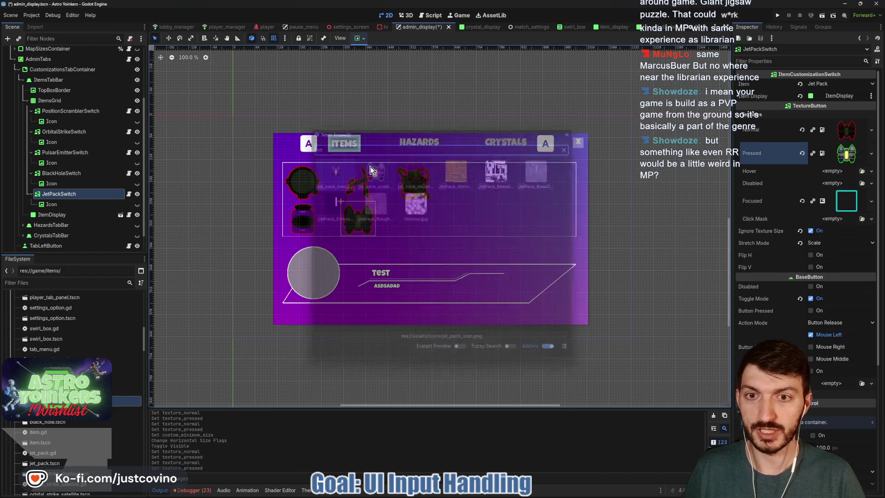
{"action": "key", "text": "ctrl+s"}
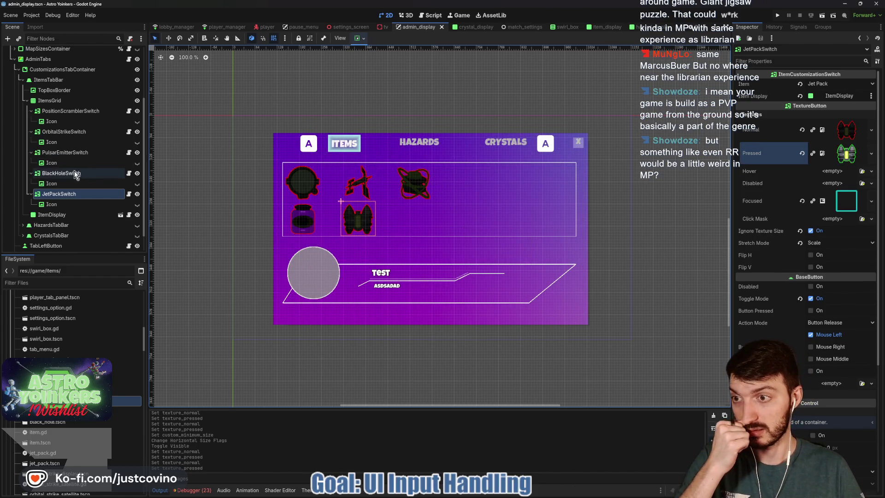
{"action": "left_click", "coordinate": [50, 100]}
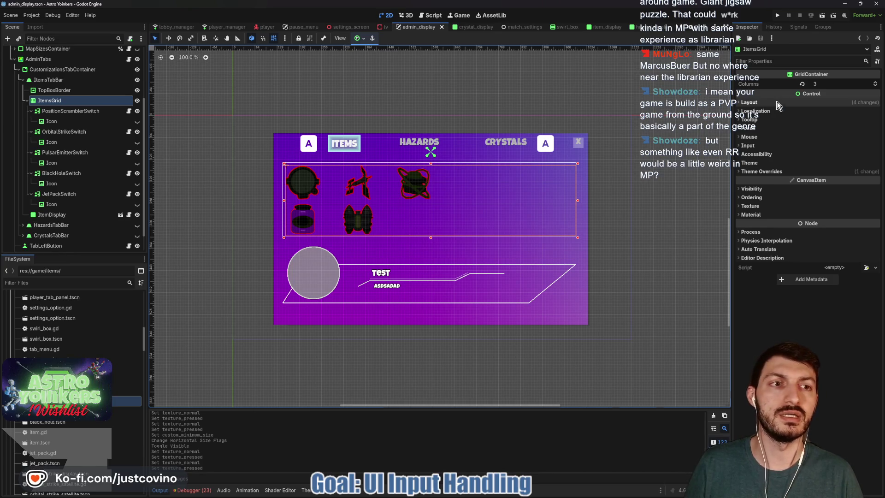
Step: Try the Center anchor preset on ItemsGrid, then undo it
{"action": "left_click", "coordinate": [776, 104]}
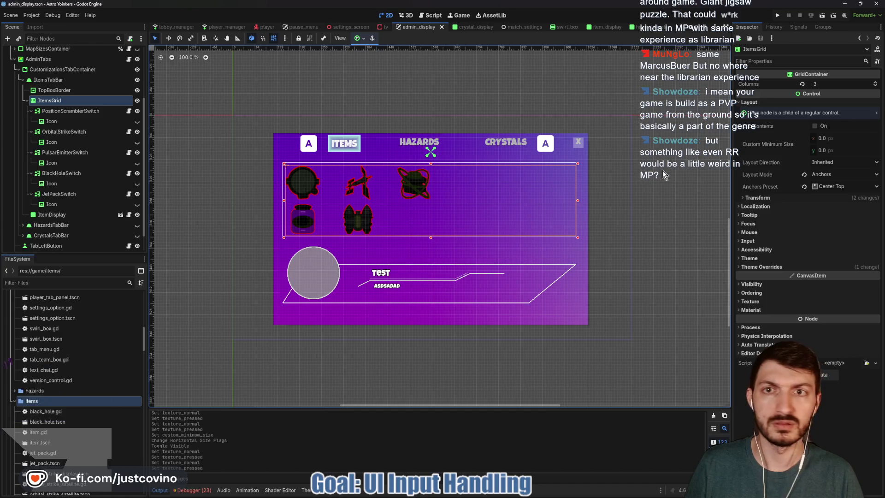
{"action": "left_click", "coordinate": [358, 39]}
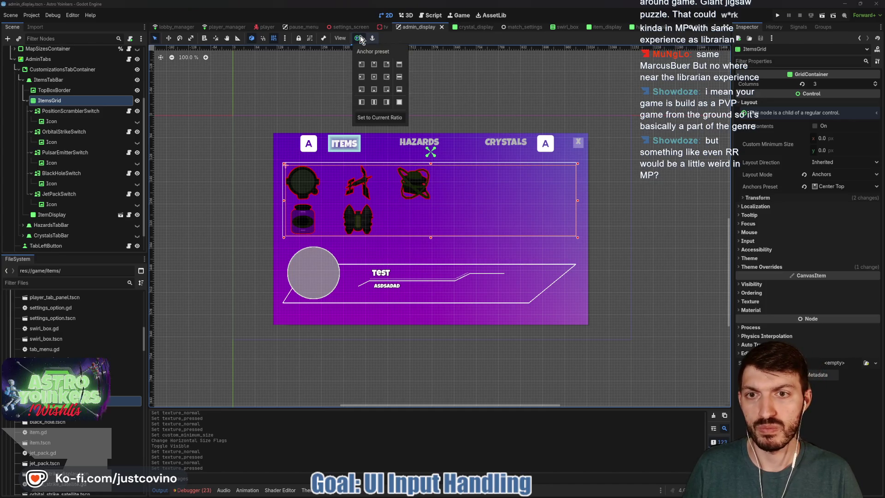
{"action": "left_click", "coordinate": [373, 76]}
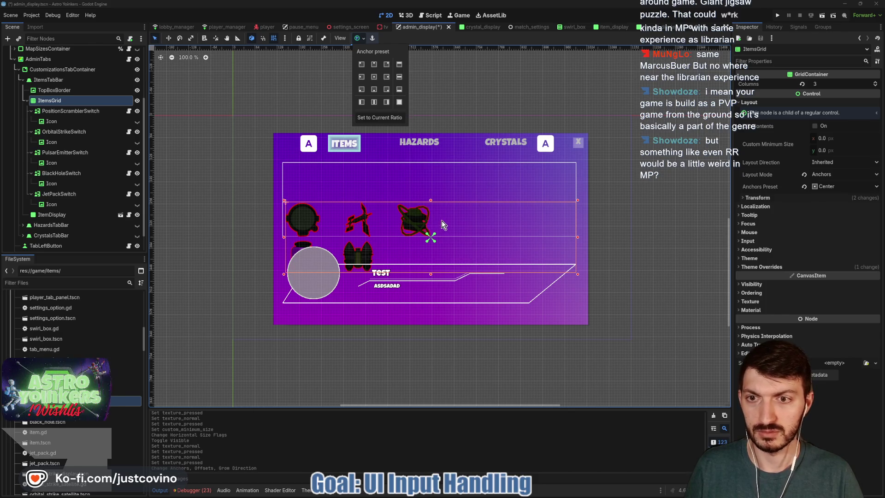
{"action": "left_click", "coordinate": [363, 38]}
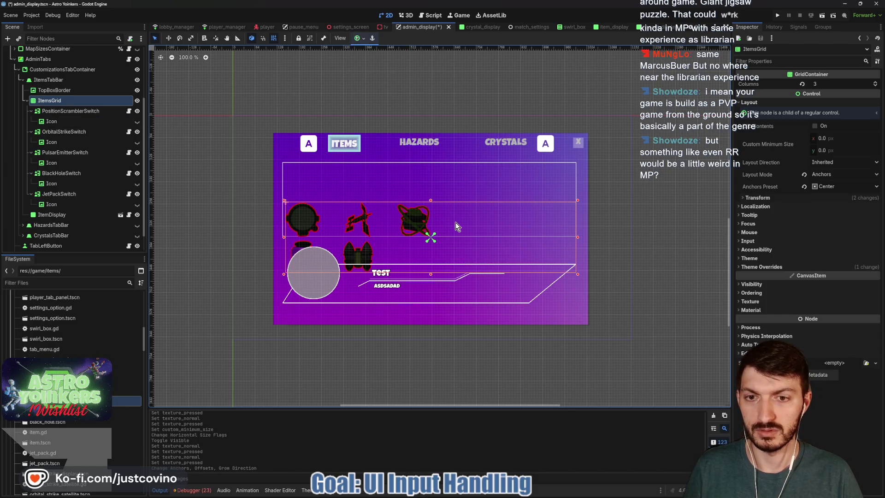
{"action": "key", "text": "ctrl+z"}
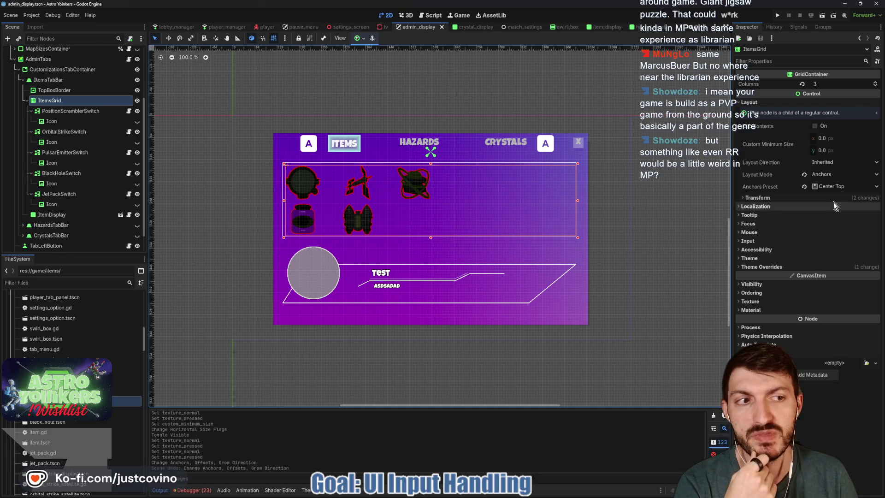
Step: In Theme Overrides > Constants set H Separation to 254 and V Separation to 40
{"action": "left_click", "coordinate": [756, 198]}
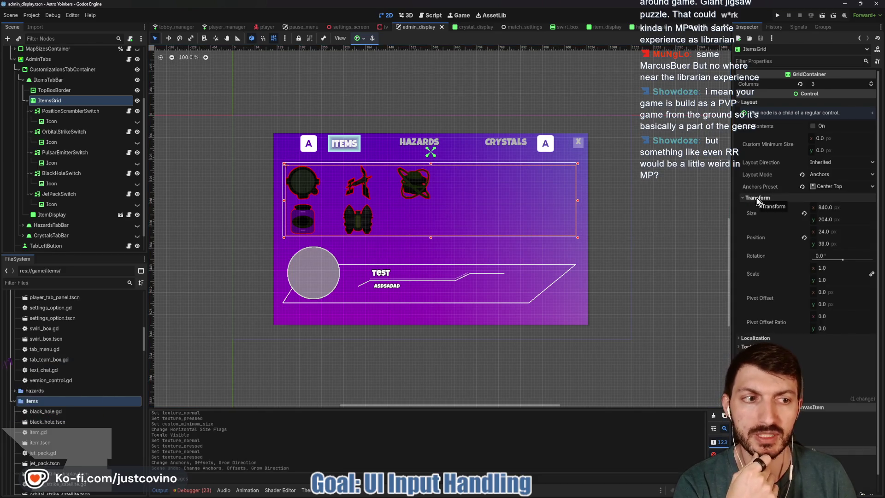
{"action": "left_click", "coordinate": [756, 198]}
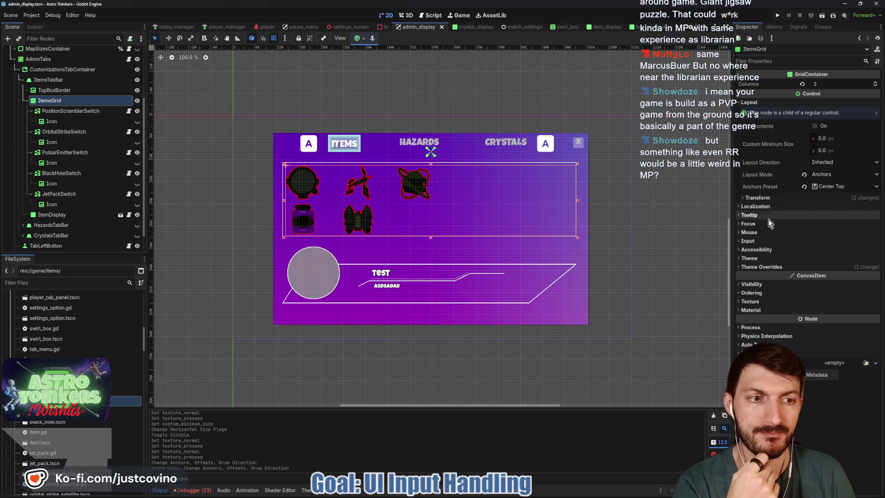
{"action": "left_click", "coordinate": [766, 267]}
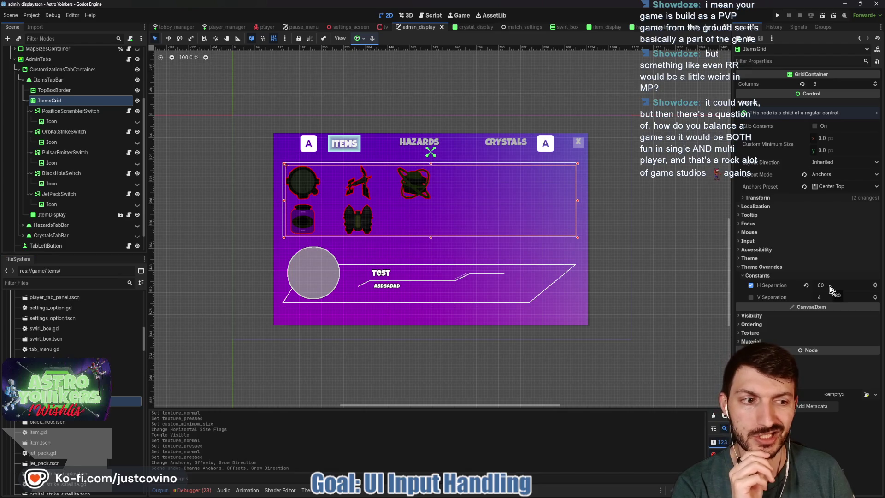
{"action": "mouse_move", "coordinate": [830, 289]}
{"action": "left_mouse_down"}
{"action": "mouse_move", "coordinate": [874, 289]}
{"action": "mouse_move", "coordinate": [844, 285]}
{"action": "left_mouse_up"}
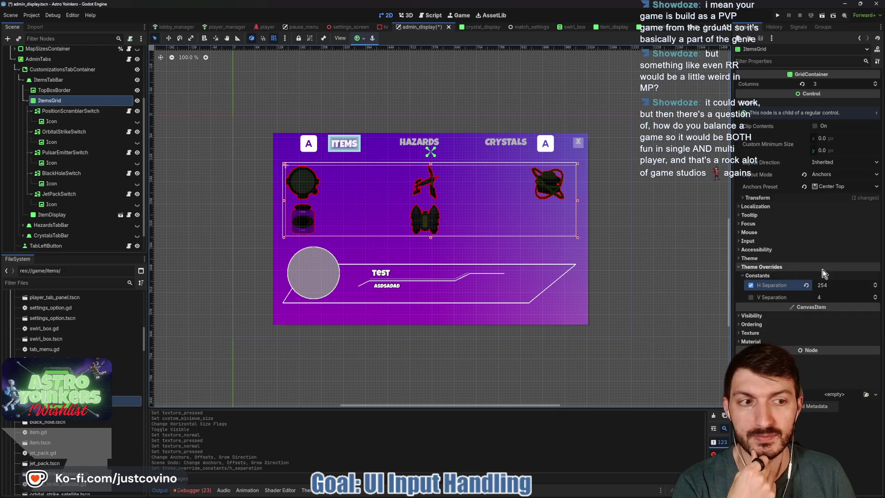
{"action": "mouse_move", "coordinate": [829, 297]}
{"action": "left_mouse_down"}
{"action": "mouse_move", "coordinate": [864, 296]}
{"action": "mouse_move", "coordinate": [812, 297]}
{"action": "mouse_move", "coordinate": [837, 297]}
{"action": "left_mouse_up"}
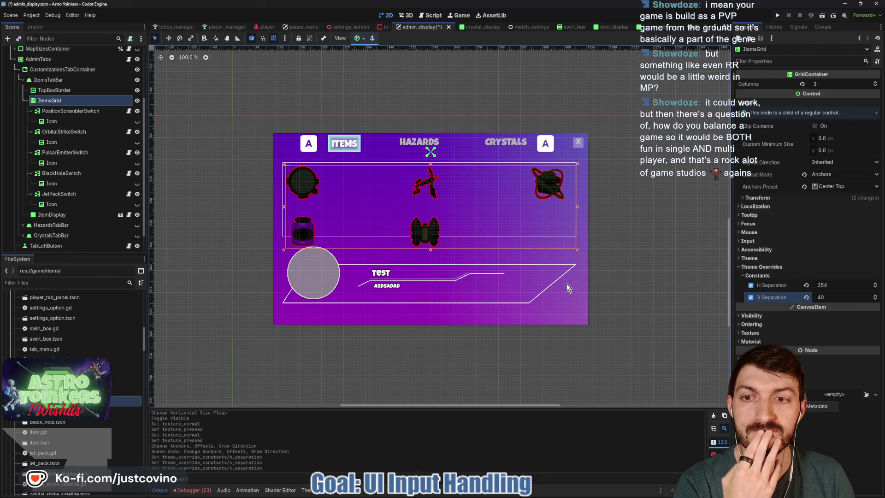
Step: Stretch TopBoxBorder's bottom edge down to a height of 256 px
{"action": "left_click", "coordinate": [54, 89]}
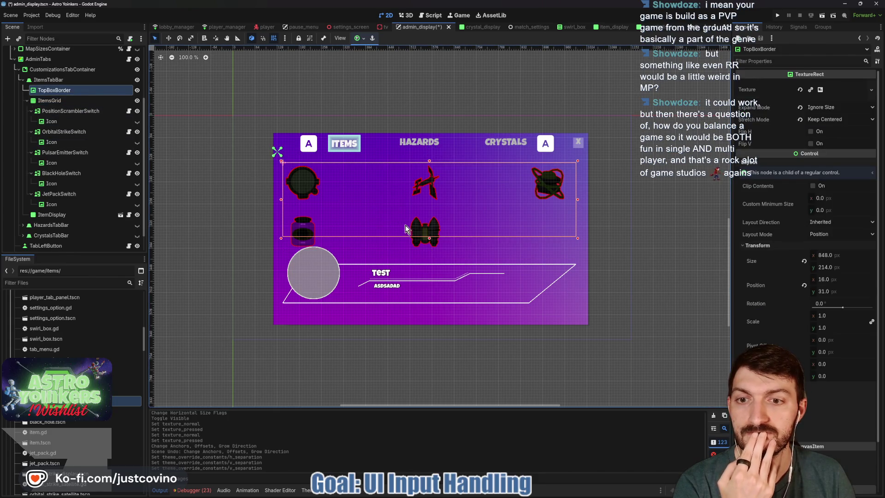
{"action": "left_click_drag", "start_coordinate": [429, 239], "coordinate": [432, 255]}
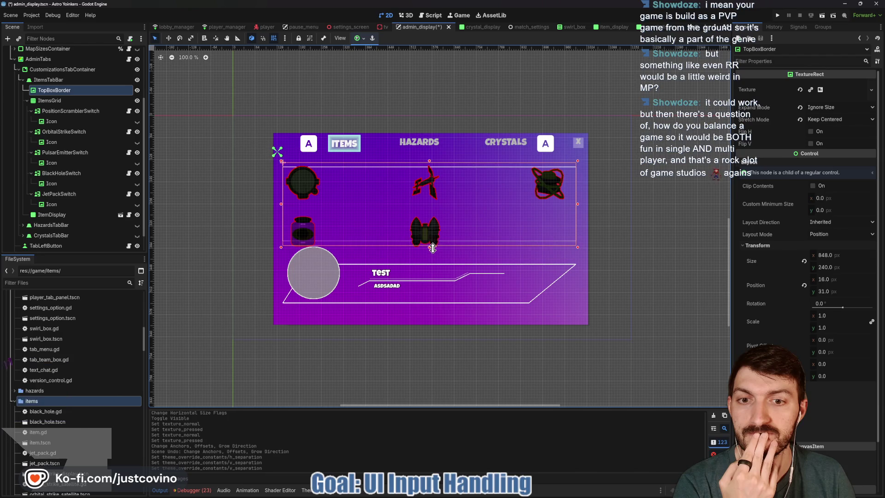
{"action": "mouse_move", "coordinate": [432, 255]}
{"action": "left_mouse_down"}
{"action": "mouse_move", "coordinate": [435, 263]}
{"action": "mouse_move", "coordinate": [434, 253]}
{"action": "left_mouse_up"}
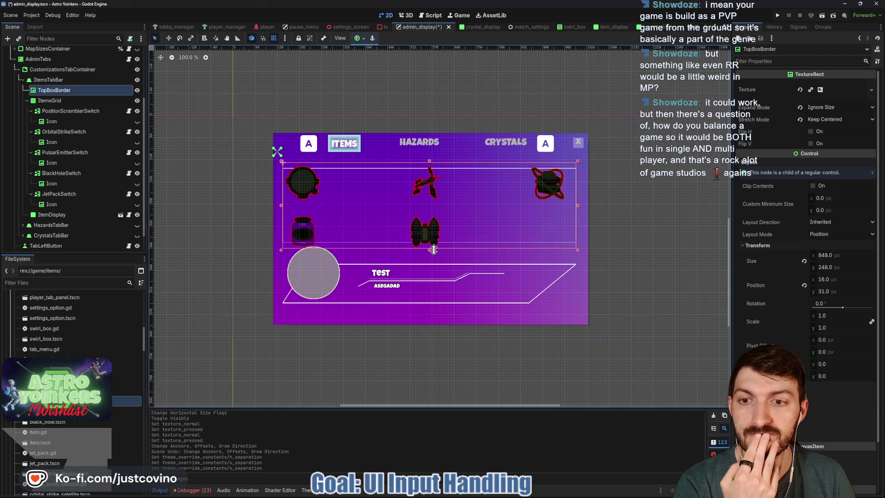
{"action": "left_click_drag", "start_coordinate": [434, 253], "coordinate": [434, 252]}
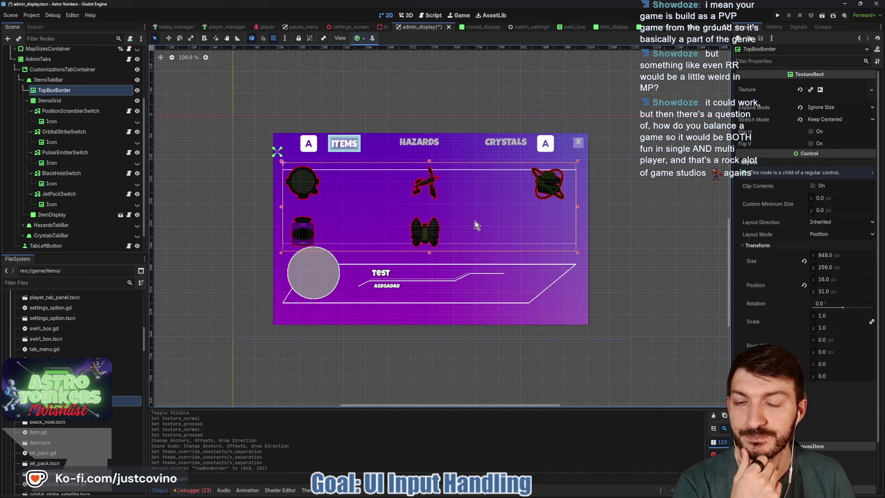
Step: Resize the border's GradientTexture2D to Width 848 and Height 256
{"action": "left_click", "coordinate": [832, 91]}
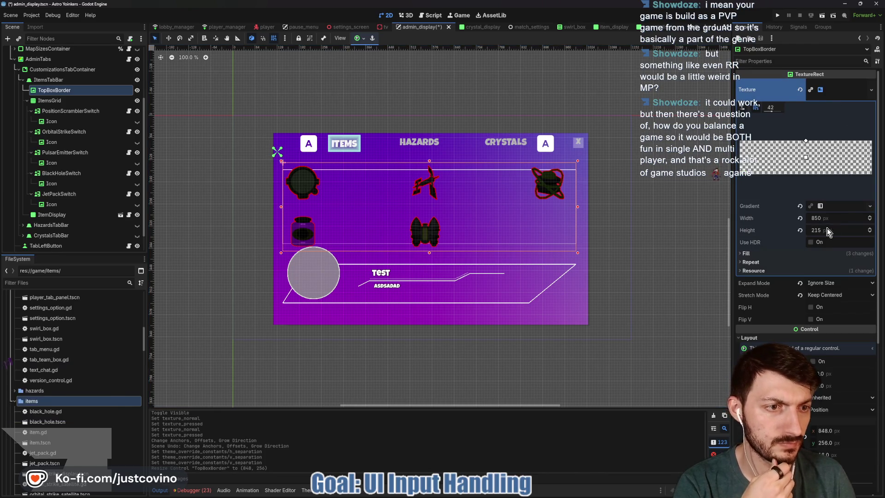
{"action": "scroll", "coordinate": [794, 295], "scroll_direction": "down", "scroll_amount": 2}
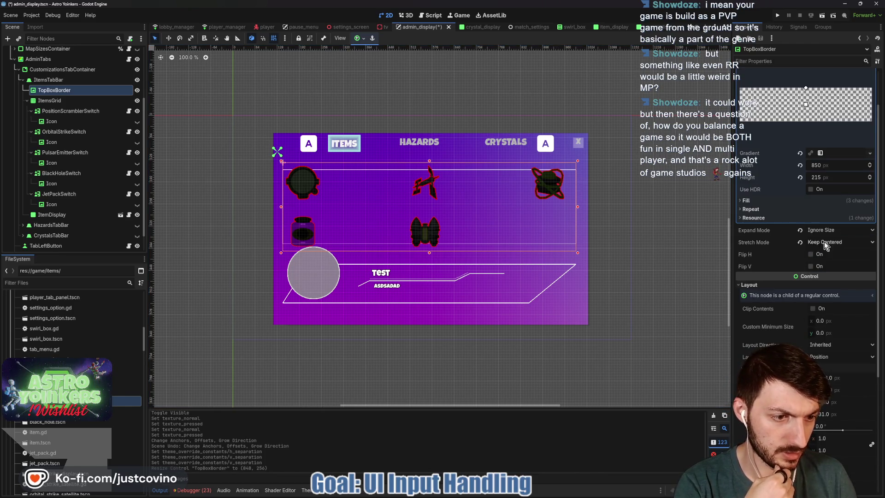
{"action": "left_click", "coordinate": [829, 163]}
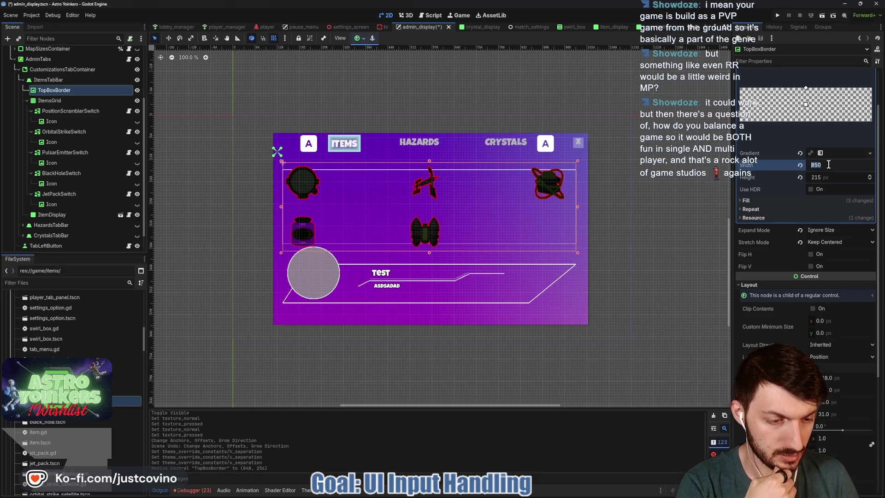
{"action": "type", "text": "848"}
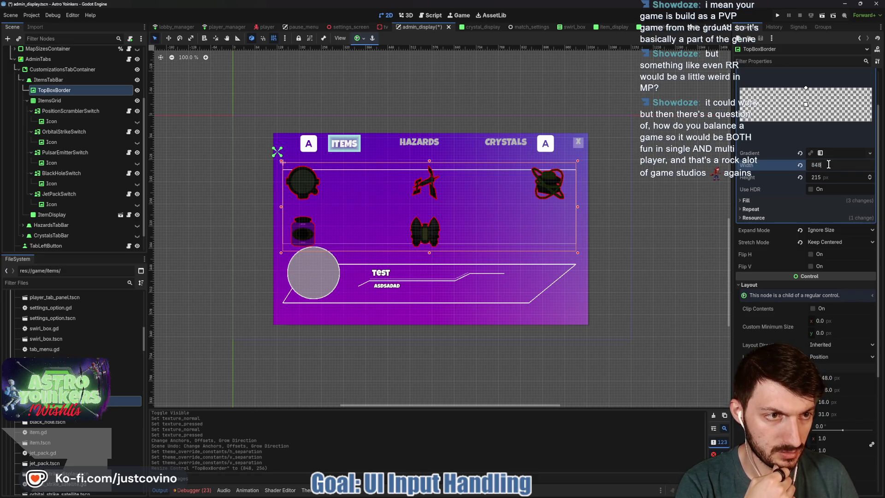
{"action": "left_click", "coordinate": [828, 177]}
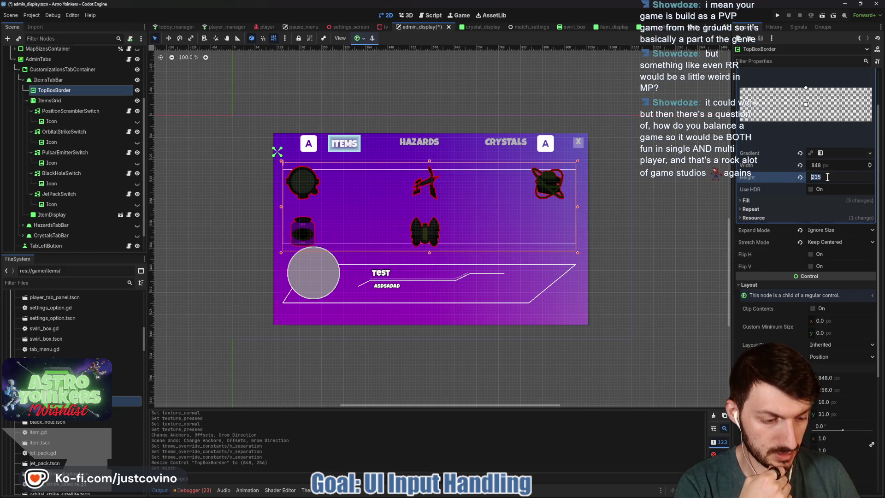
{"action": "type", "text": "256"}
{"action": "key", "text": "Return"}
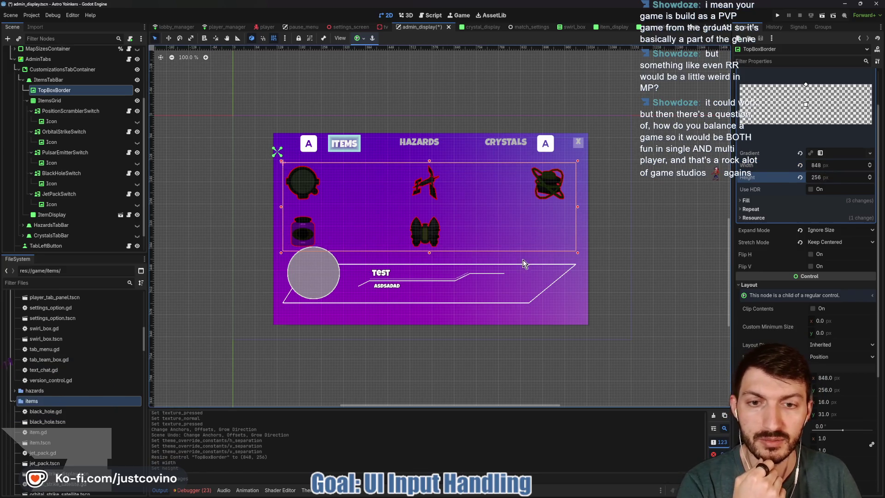
{"action": "left_click", "coordinate": [52, 215]}
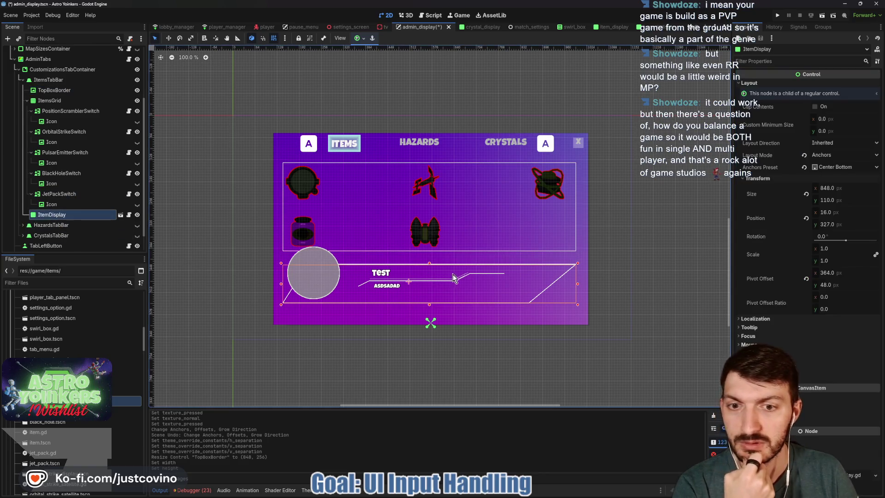
Step: Move ItemDisplay down 40 px on the canvas and run the project
{"action": "left_click_drag", "start_coordinate": [422, 280], "coordinate": [423, 294]}
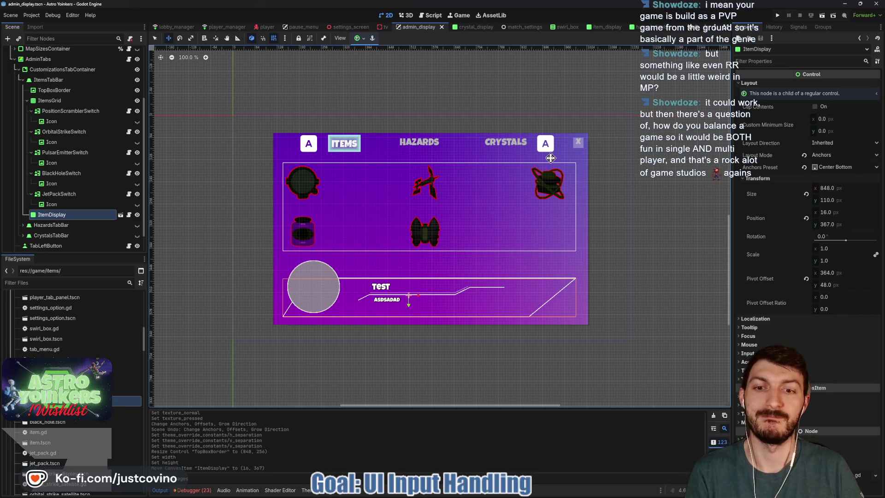
{"action": "left_click", "coordinate": [777, 16]}
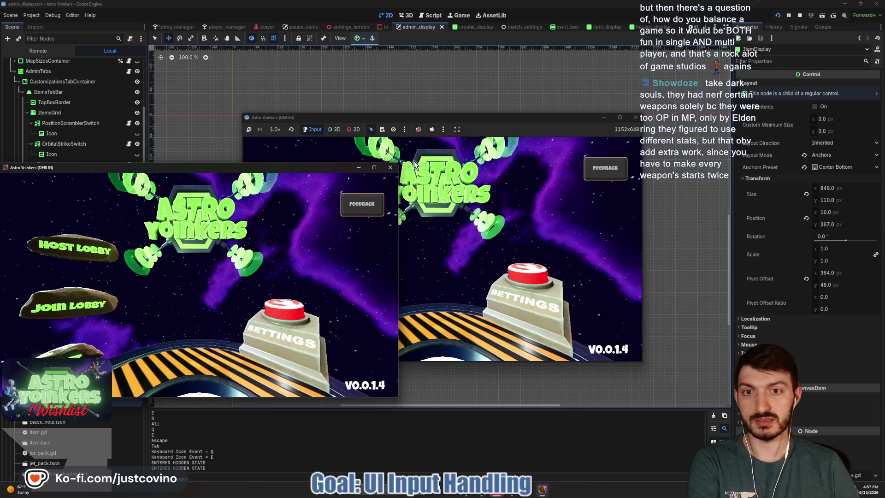
Step: Close the extra game window, host and create a lobby, then walk the character into the map
{"action": "left_click", "coordinate": [391, 171]}
{"action": "left_click_drag", "start_coordinate": [484, 121], "coordinate": [420, 101]}
{"action": "left_click", "coordinate": [250, 207]}
{"action": "left_click", "coordinate": [388, 201]}
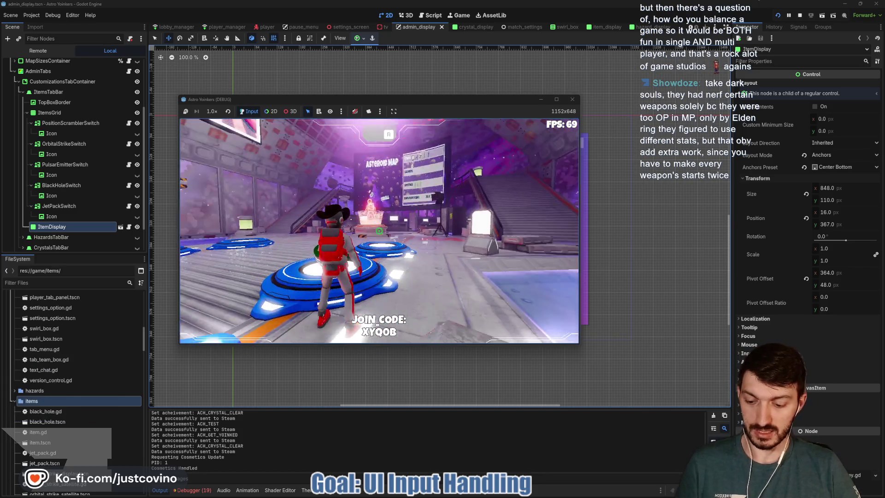
{"action": "key", "text": "w"}
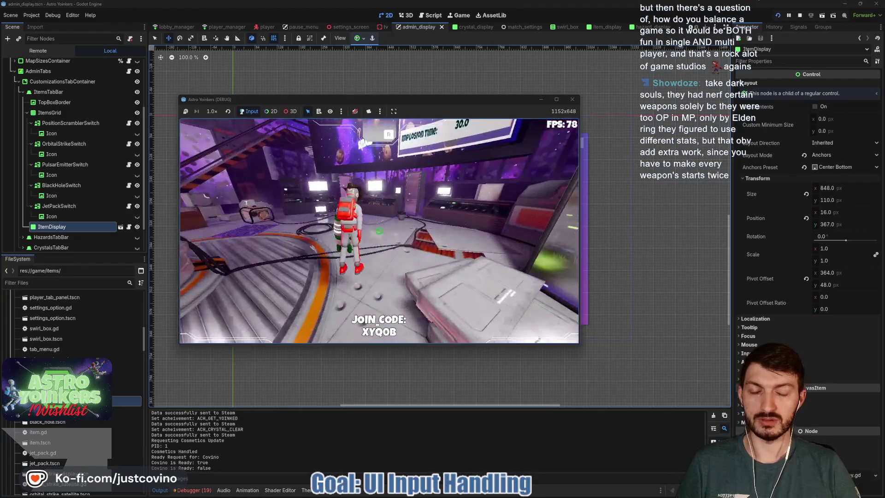
{"action": "key", "text": "space"}
Step: Bring up the in-game admin Items menu and cycle focus through the icons with S and D
{"action": "key", "text": "Tab"}
{"action": "key", "text": "s"}
{"action": "key", "text": "s"}
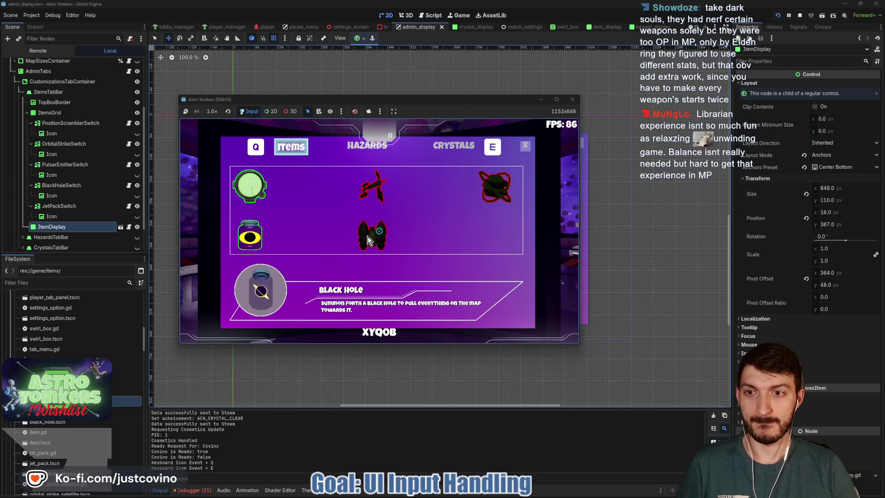
{"action": "key", "text": "d"}
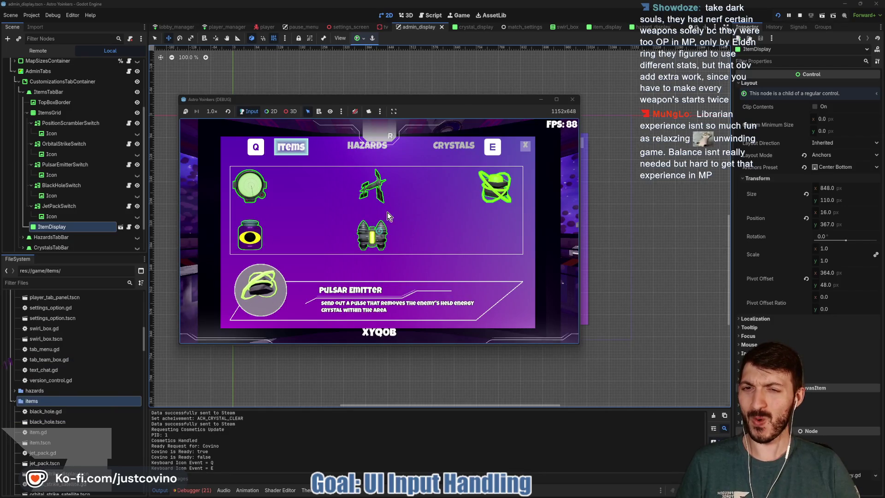
{"action": "key", "text": "s"}
{"action": "key", "text": "s"}
{"action": "key", "text": "d"}
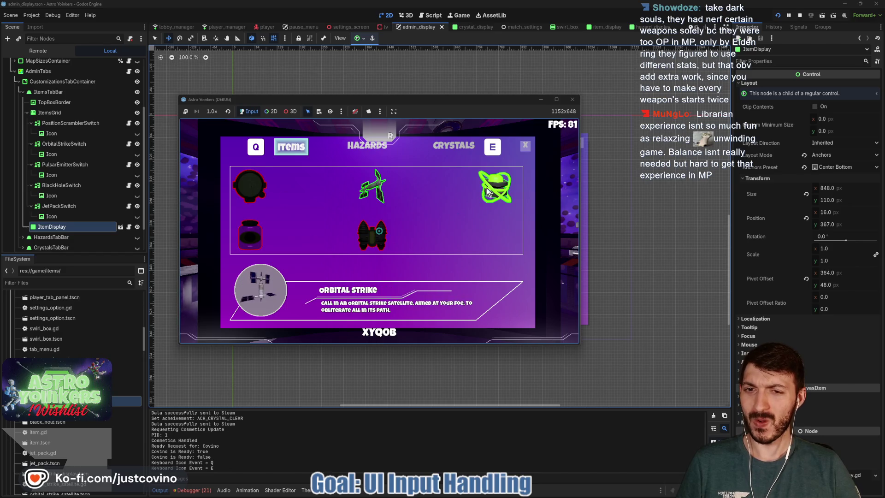
Step: Toggle Jet Pack, Pulsar Emitter, Black Hole and Position Scrambler on and off, then stop the game
{"action": "left_click", "coordinate": [362, 243]}
{"action": "left_click", "coordinate": [495, 196]}
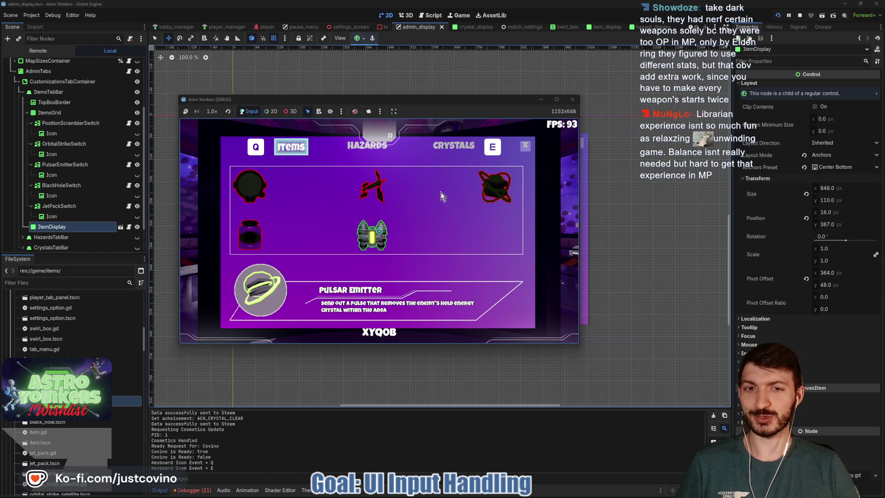
{"action": "left_click", "coordinate": [250, 235]}
{"action": "left_click", "coordinate": [249, 185]}
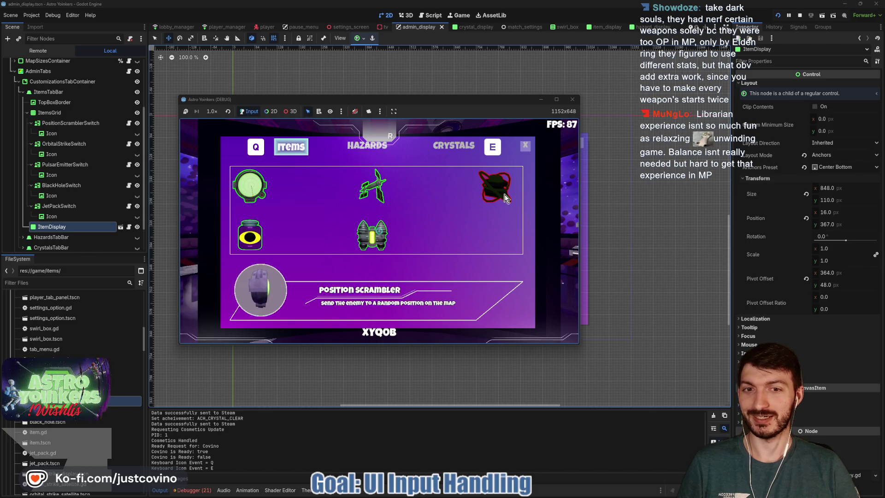
{"action": "left_click", "coordinate": [494, 193]}
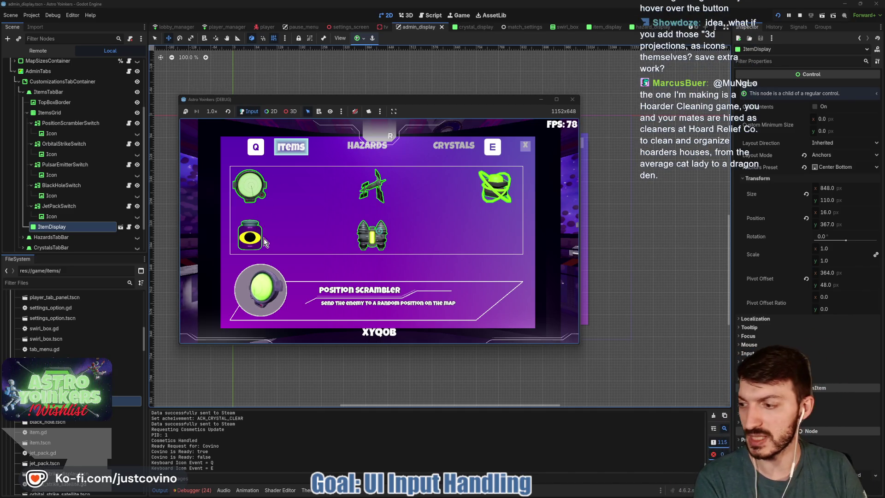
{"action": "left_click", "coordinate": [799, 16]}
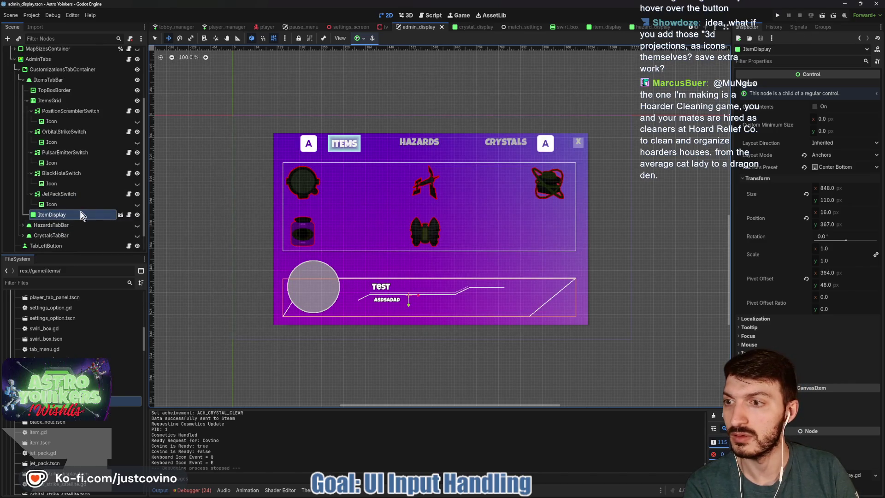
Step: In item_customization_switch.gd connect mouse_entered to a new _on_mouse_entered handler
{"action": "left_click", "coordinate": [128, 111]}
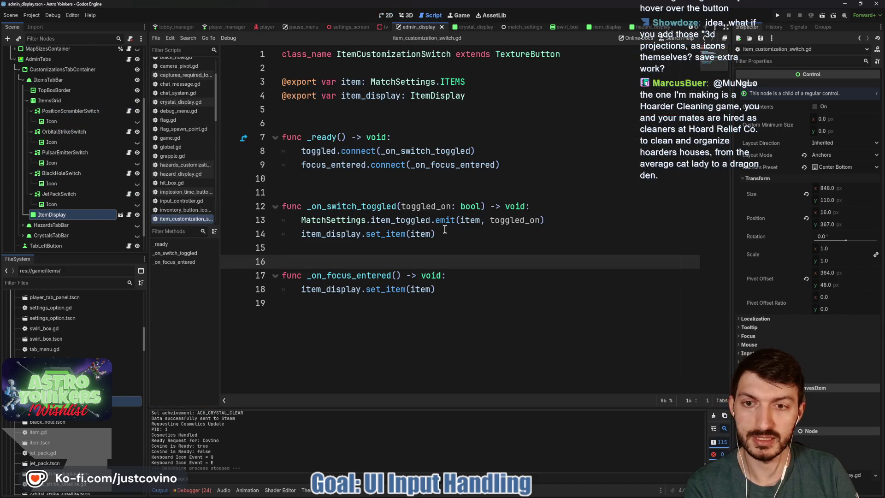
{"action": "left_click", "coordinate": [531, 163]}
{"action": "key", "text": "Return"}
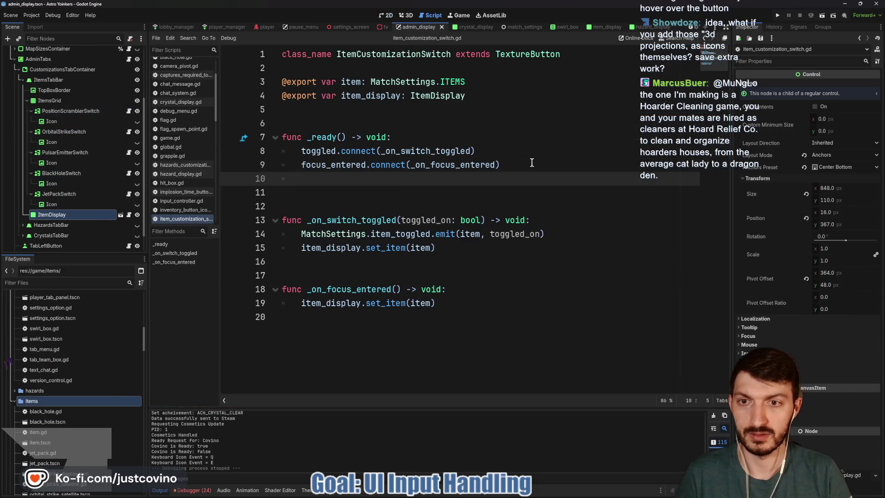
{"action": "type", "text": "mouse_en"}
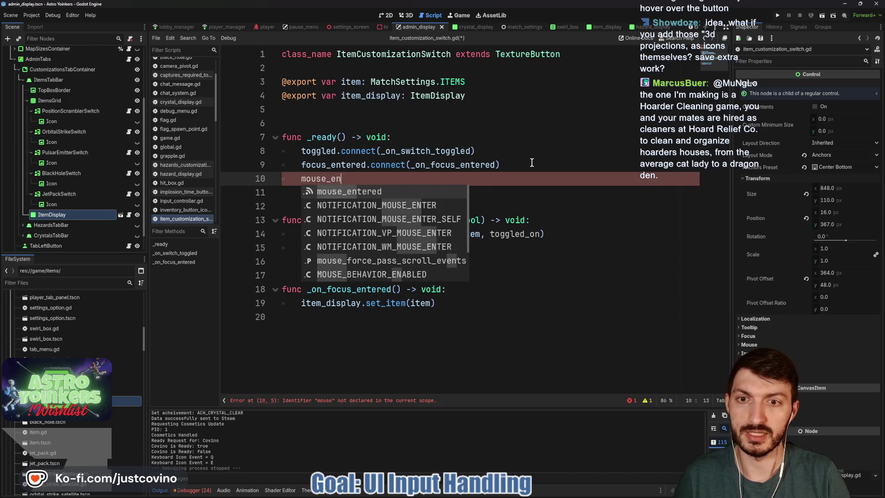
{"action": "key", "text": "Return"}
{"action": "type", "text": ".c"}
{"action": "key", "text": "Return"}
{"action": "type", "text": "_on_mouse_entered)"}
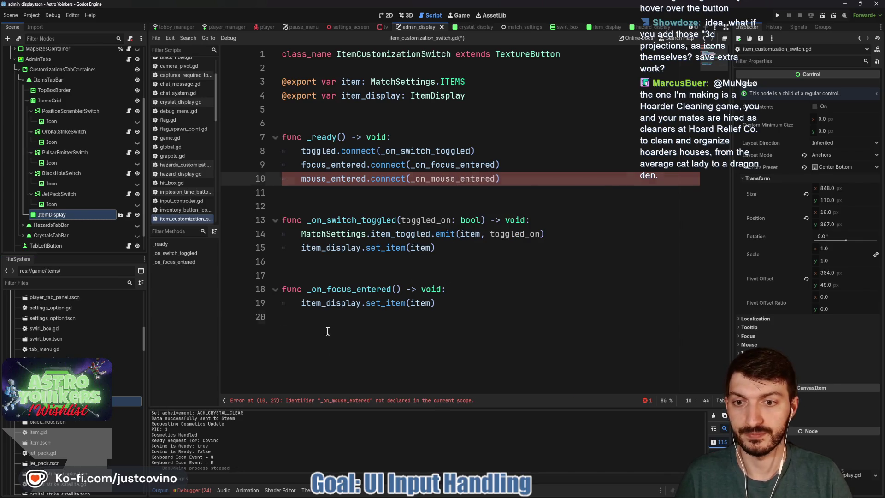
Step: Write _on_mouse_entered calling item_display.set_item(item), save, and return to the 2D view
{"action": "left_click", "coordinate": [328, 331]}
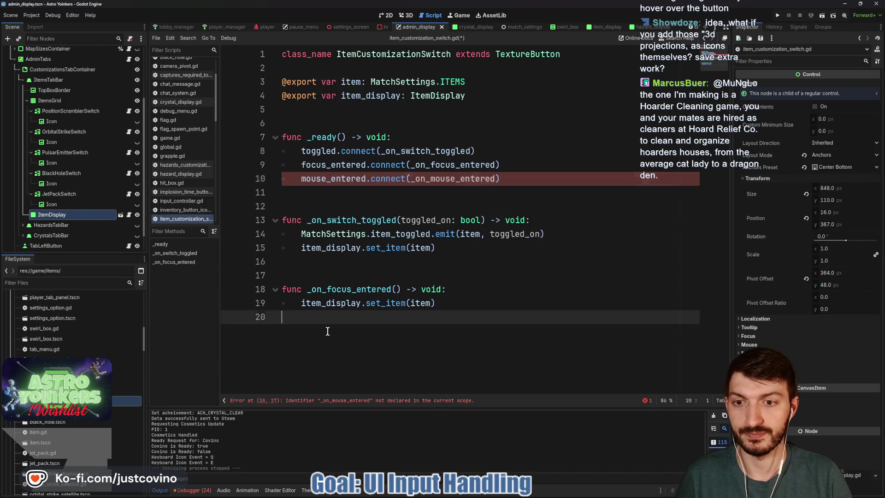
{"action": "key", "text": "Return"}
{"action": "type", "text": "func _on_mouse_entered()"}
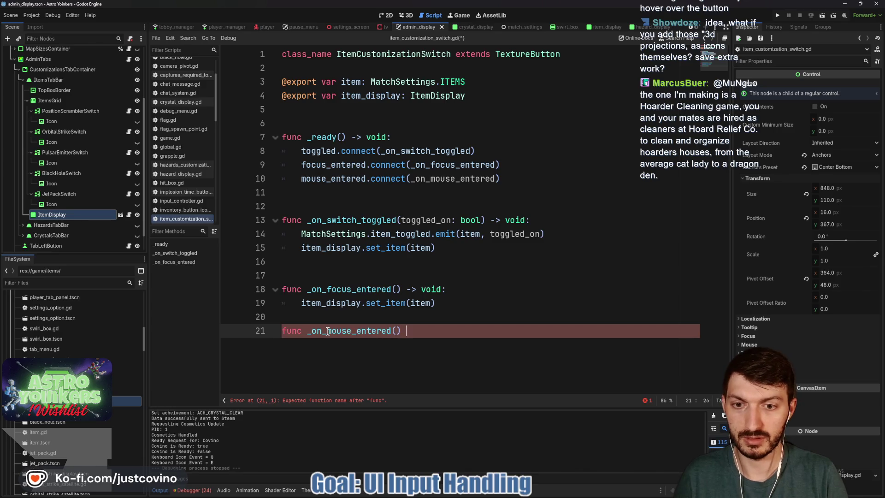
{"action": "type", "text": " -> void:"}
{"action": "key", "text": "Return"}
{"action": "type", "text": "ite"}
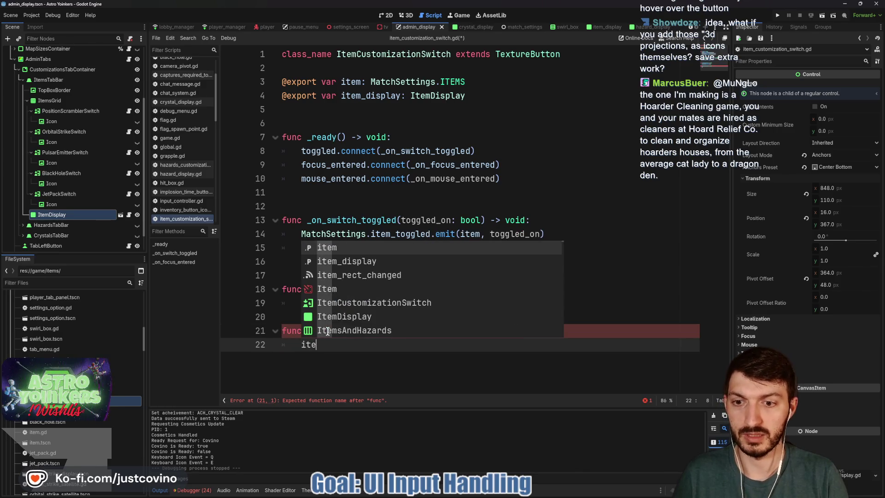
{"action": "type", "text": "m_display.set"}
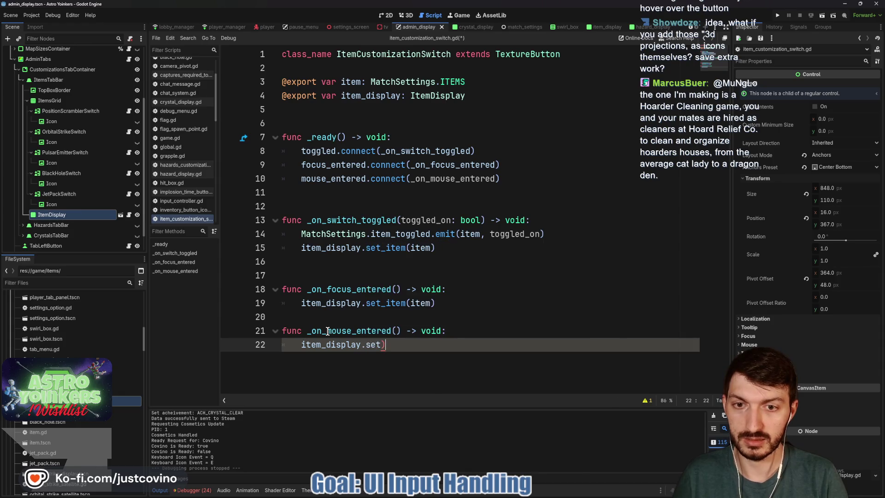
{"action": "type", "text": "_it"}
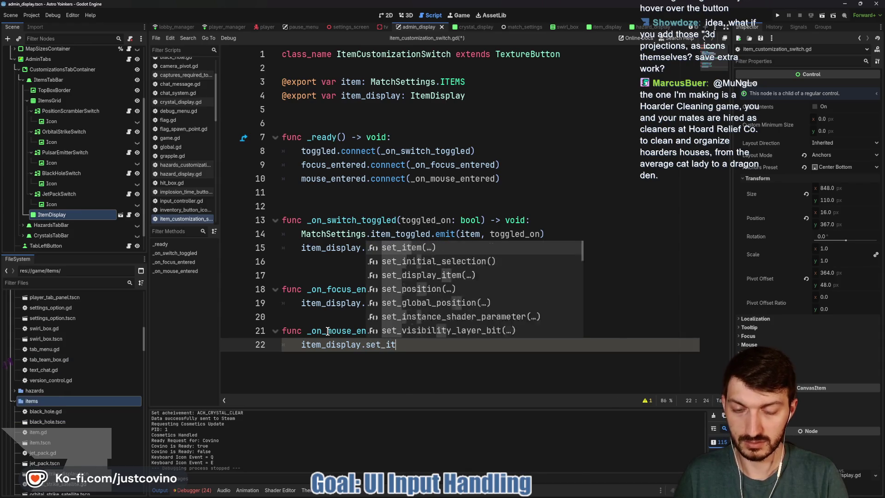
{"action": "type", "text": "em(item"}
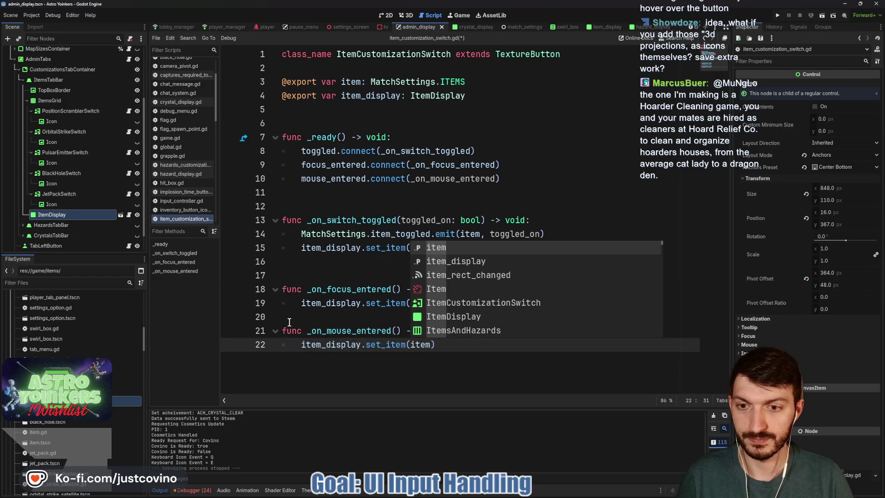
{"action": "left_click", "coordinate": [295, 317]}
{"action": "key", "text": "Return"}
{"action": "key", "text": "ctrl+s"}
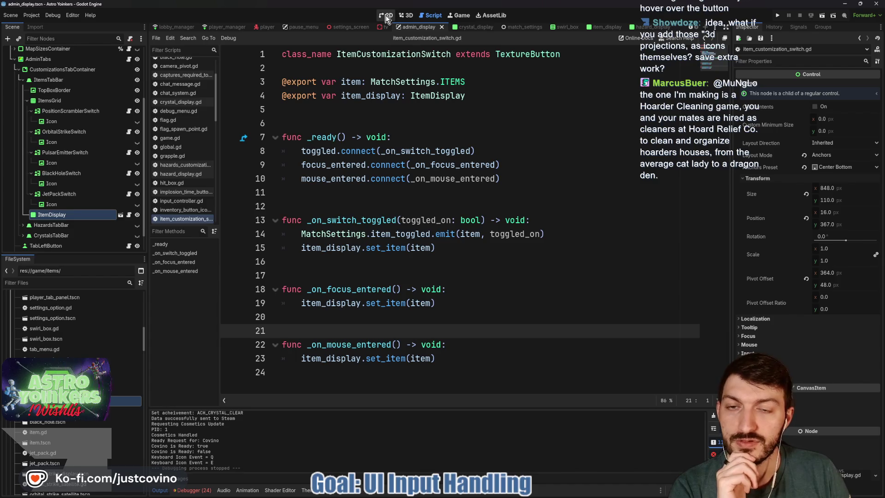
{"action": "key", "text": "ctrl+F1"}
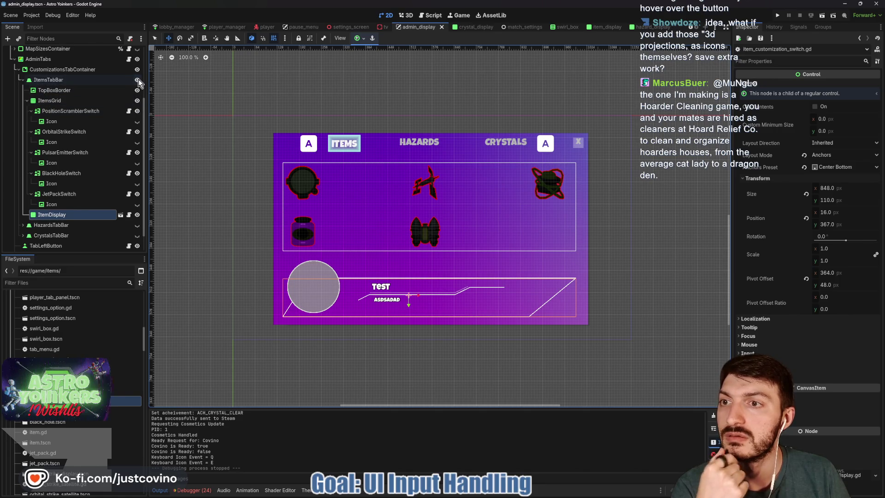
Step: Hide ItemsTabBar, show HazardsTabBar and expand its children
{"action": "left_click", "coordinate": [137, 225]}
{"action": "left_click", "coordinate": [24, 80]}
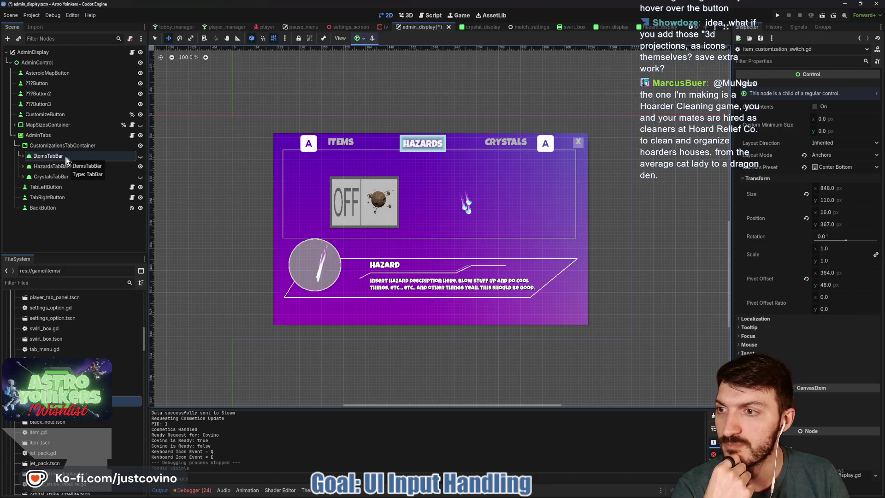
{"action": "left_click", "coordinate": [41, 167]}
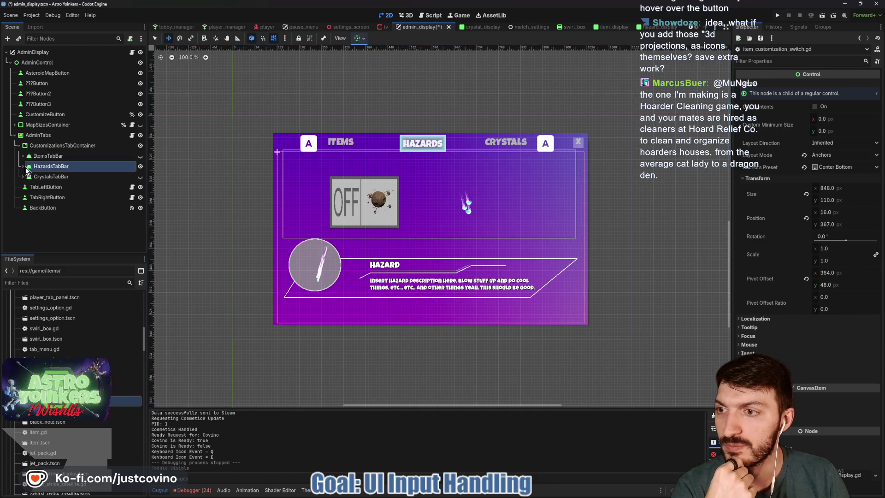
{"action": "left_click", "coordinate": [23, 167]}
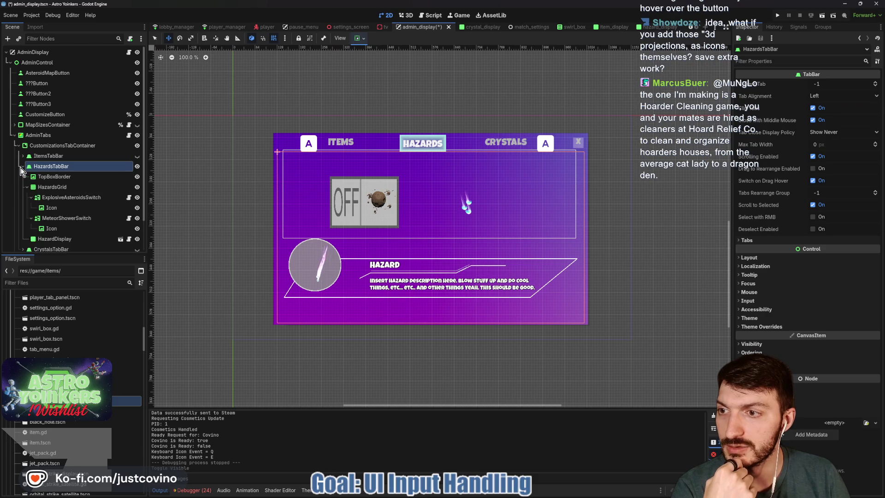
Step: Shift the hazards TopBoxBorder into alignment and lower HazardDisplay to y 351
{"action": "left_click", "coordinate": [64, 178]}
{"action": "left_click_drag", "start_coordinate": [429, 187], "coordinate": [435, 200]}
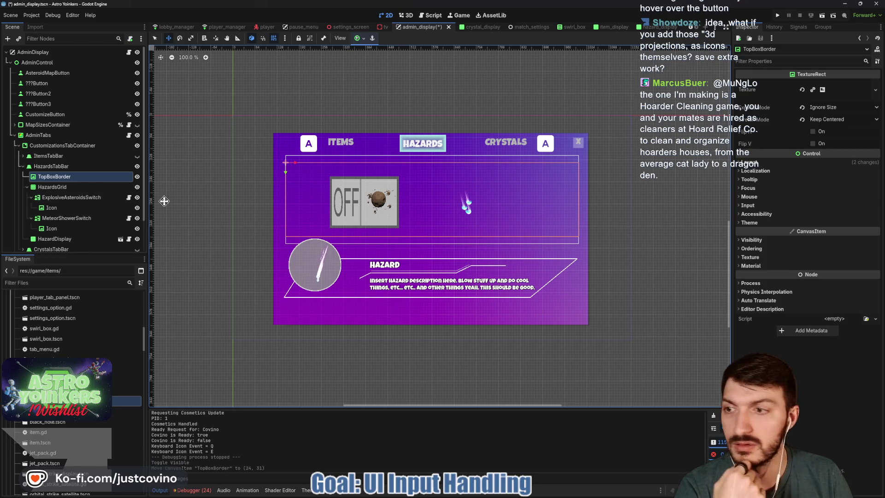
{"action": "left_click", "coordinate": [55, 239]}
{"action": "left_click_drag", "start_coordinate": [423, 275], "coordinate": [423, 289]}
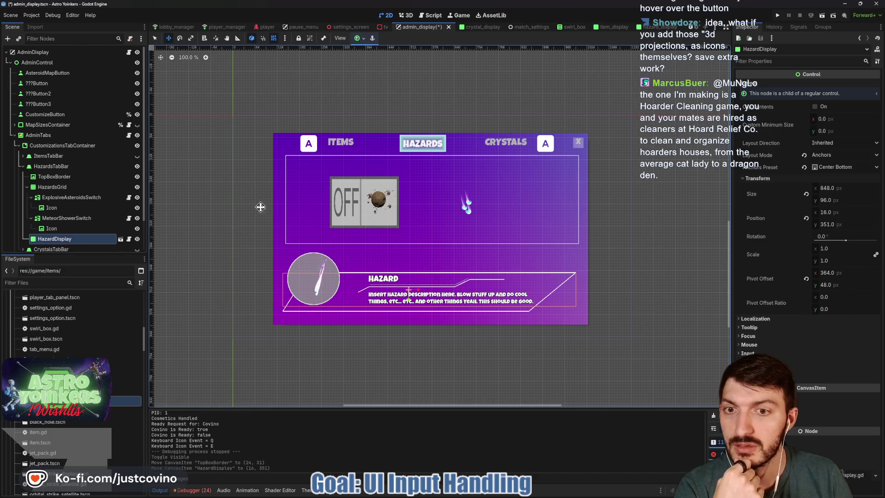
{"action": "left_click", "coordinate": [70, 197]}
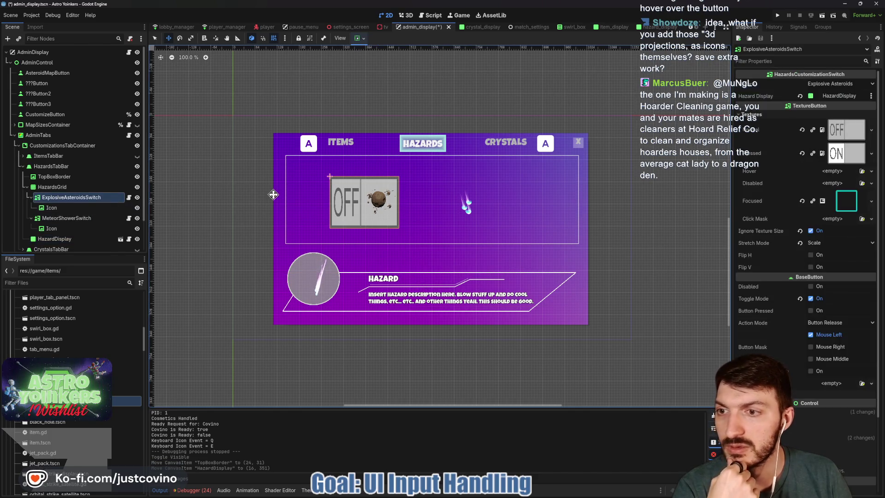
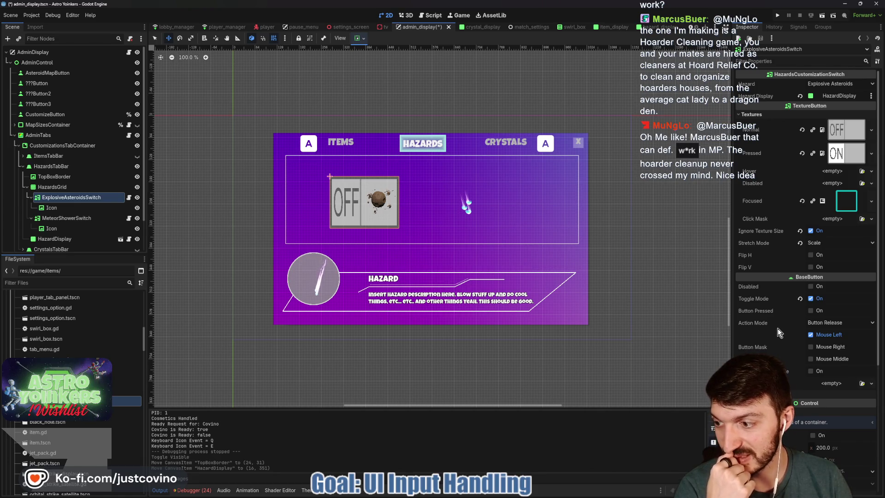
Step: Give MeteorShowerSwitch a 200 by 200 custom minimum size like the asteroids toggle
{"action": "key", "text": "Return"}
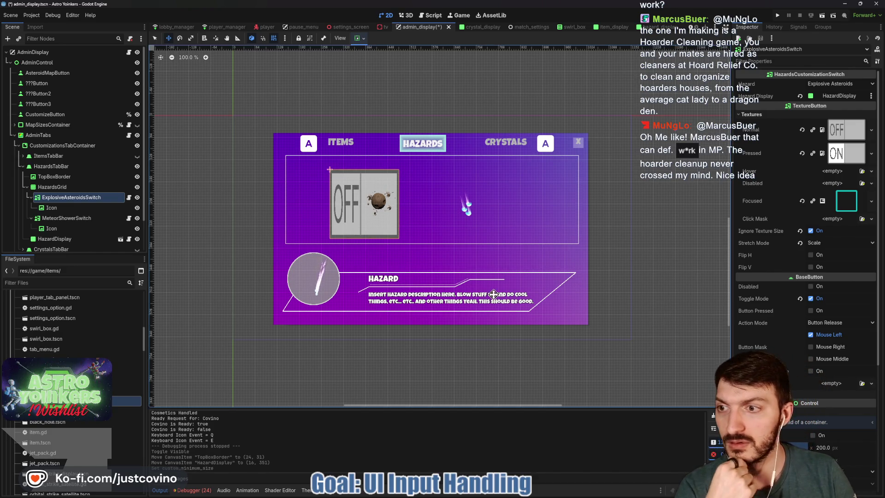
{"action": "left_click", "coordinate": [96, 201]}
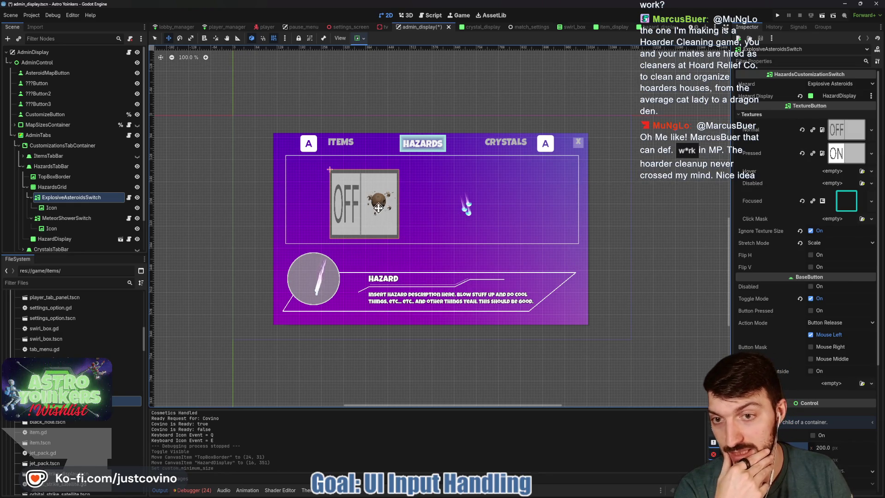
{"action": "left_click", "coordinate": [66, 218]}
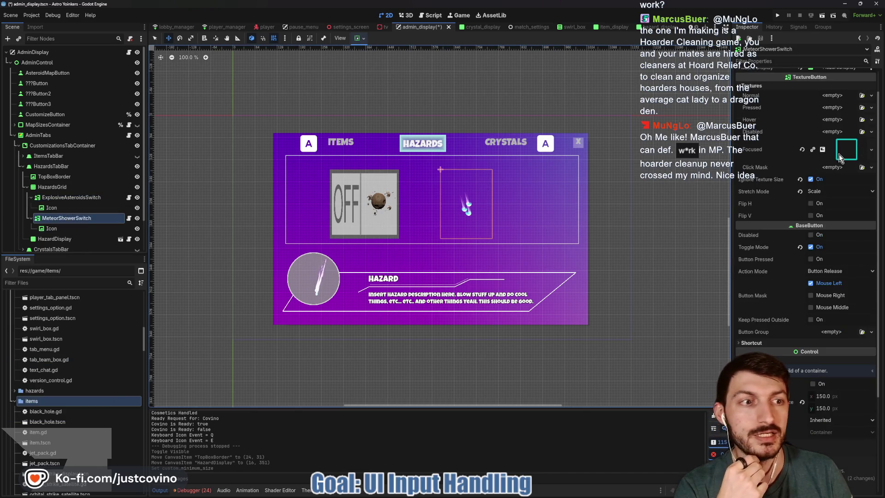
{"action": "left_click", "coordinate": [828, 394]}
{"action": "type", "text": "200"}
{"action": "key", "text": "Tab"}
{"action": "type", "text": "200"}
Step: Dismiss the stray new-node dialog and launch Krita from the Start menu search
{"action": "key", "text": "ctrl+a"}
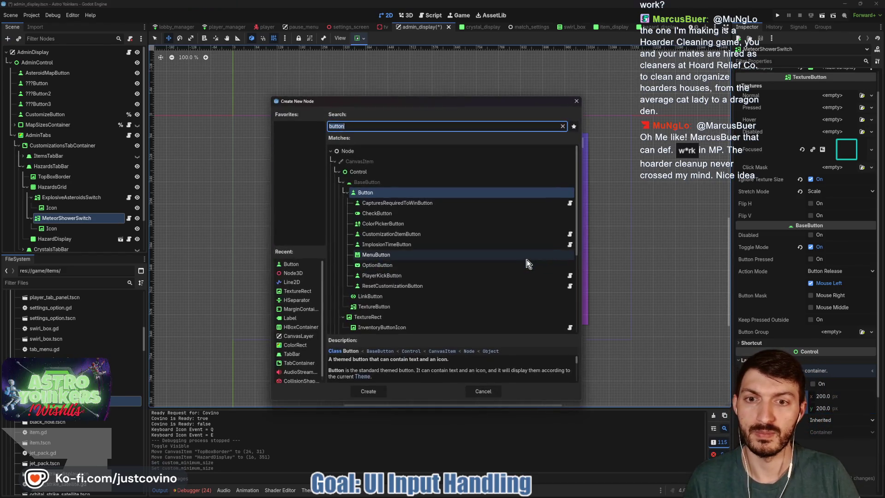
{"action": "left_click", "coordinate": [478, 394]}
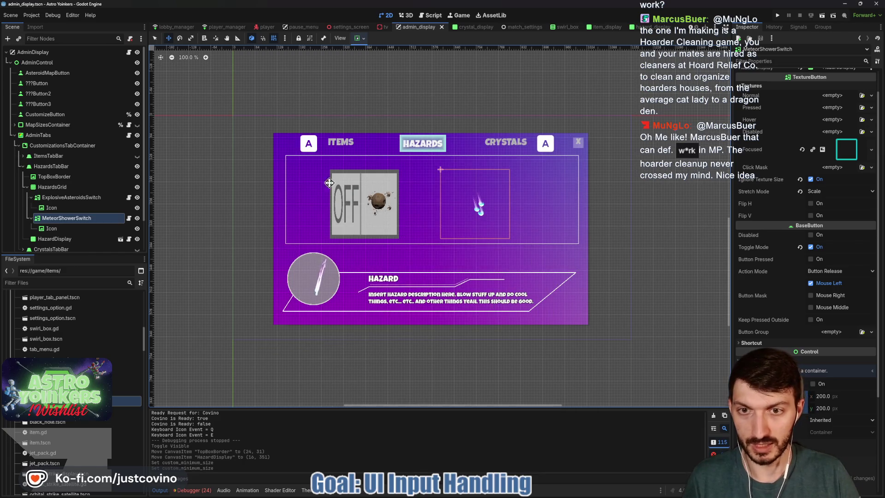
{"action": "key", "text": "super"}
{"action": "type", "text": "krit"}
{"action": "left_click", "coordinate": [394, 239]}
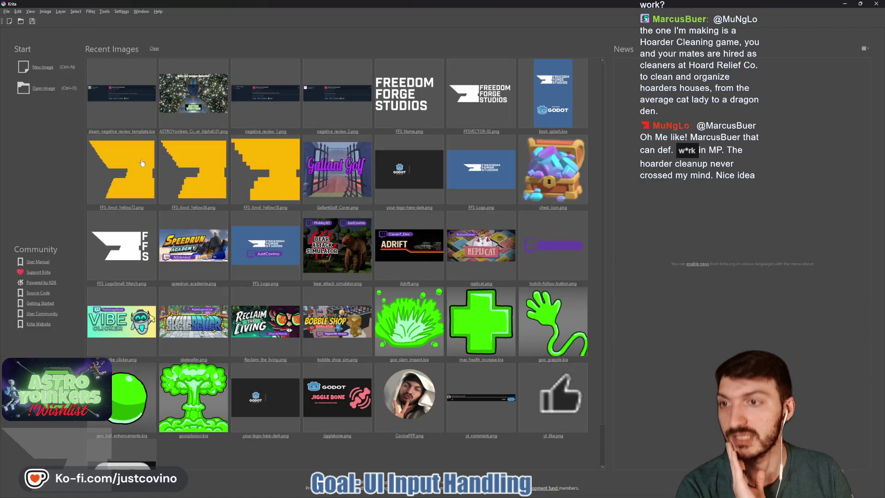
Step: Create a new 256 by 256 image, delete its white Background layer, then bring up File Explorer
{"action": "left_click", "coordinate": [48, 73]}
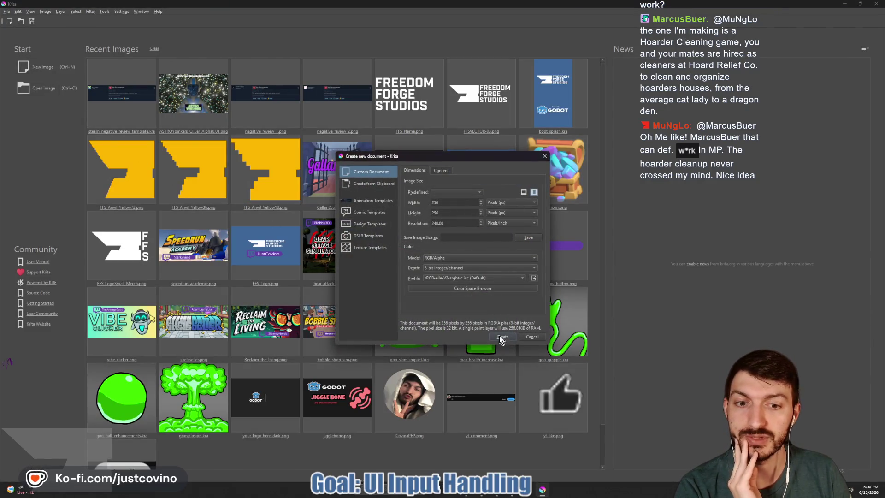
{"action": "key", "text": "Return"}
{"action": "scroll", "coordinate": [451, 260], "scroll_direction": "down", "scroll_amount": 2}
{"action": "scroll", "coordinate": [451, 260], "scroll_direction": "down", "scroll_amount": 1}
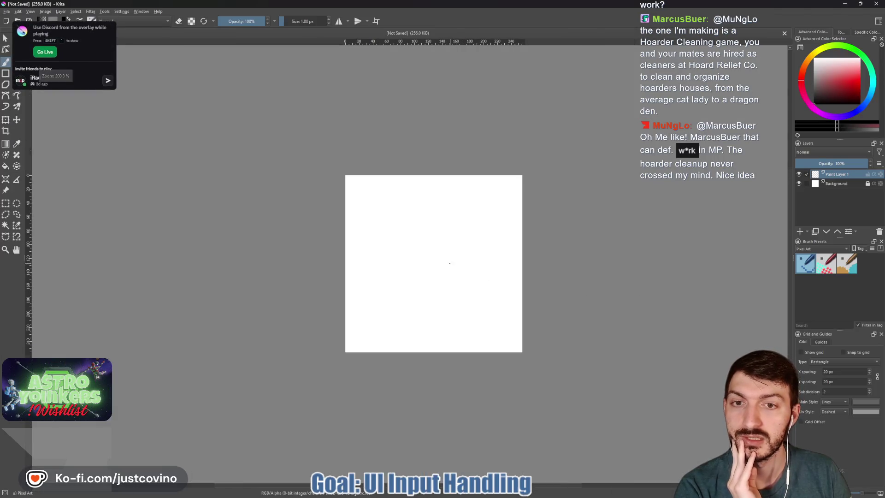
{"action": "left_click", "coordinate": [809, 184]}
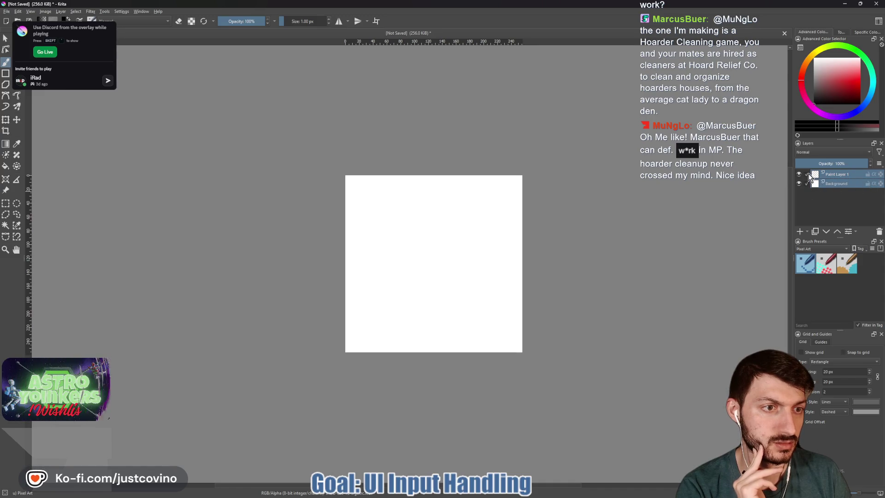
{"action": "left_click", "coordinate": [879, 232]}
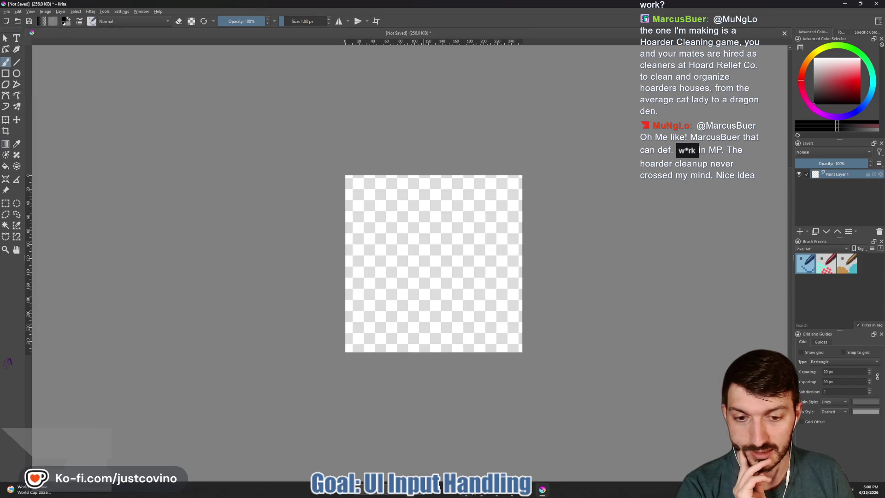
{"action": "key", "text": "super+e"}
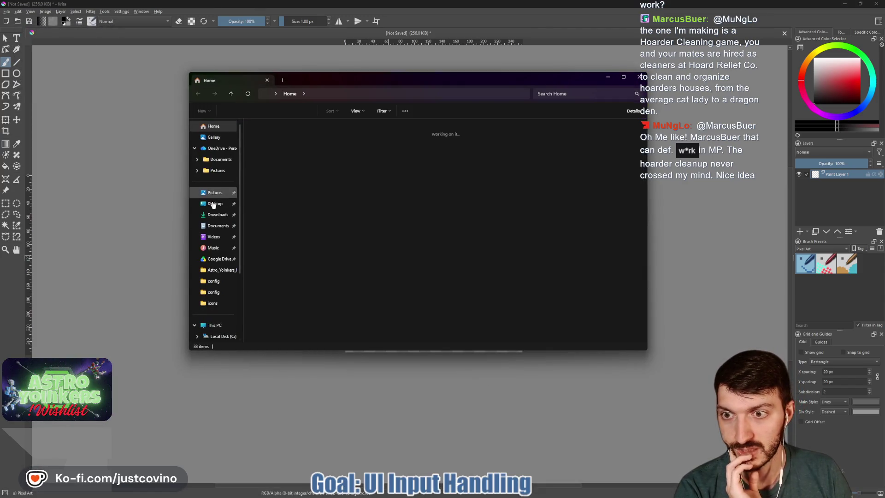
Step: Browse to Desktop > ctf_tower > assets > icons in File Explorer
{"action": "left_click", "coordinate": [215, 204]}
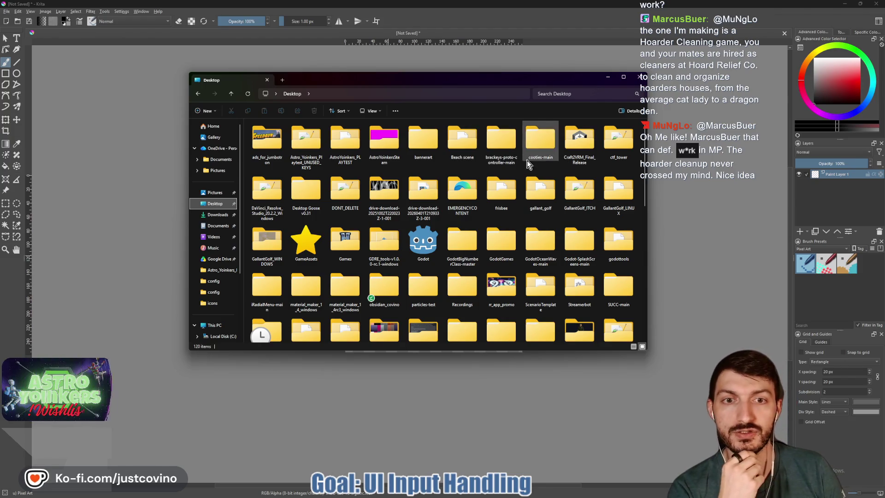
{"action": "double_click", "coordinate": [613, 145]}
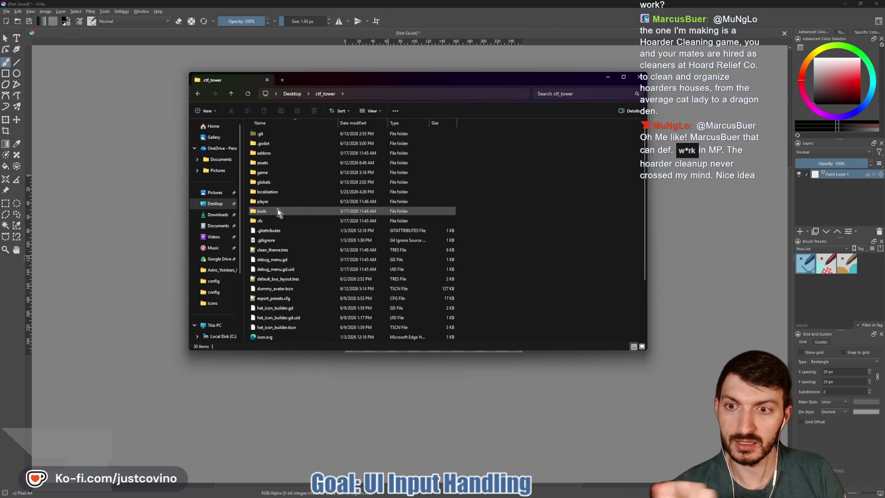
{"action": "double_click", "coordinate": [272, 164]}
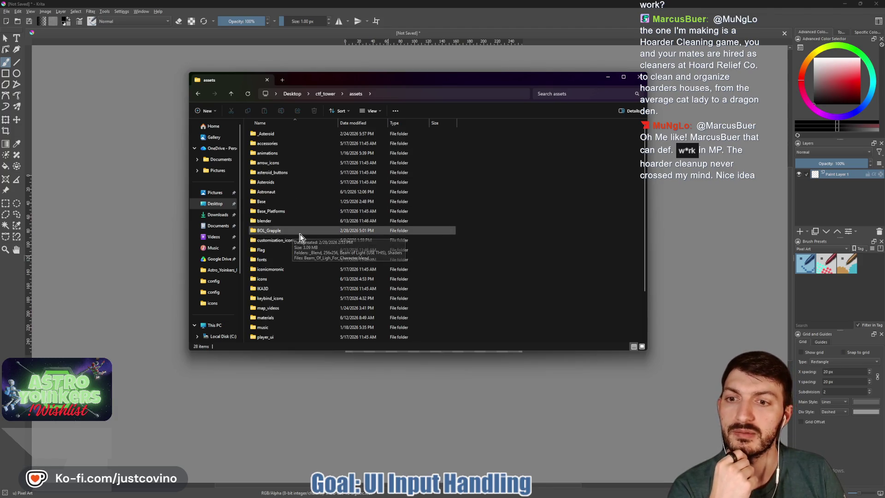
{"action": "double_click", "coordinate": [271, 279]}
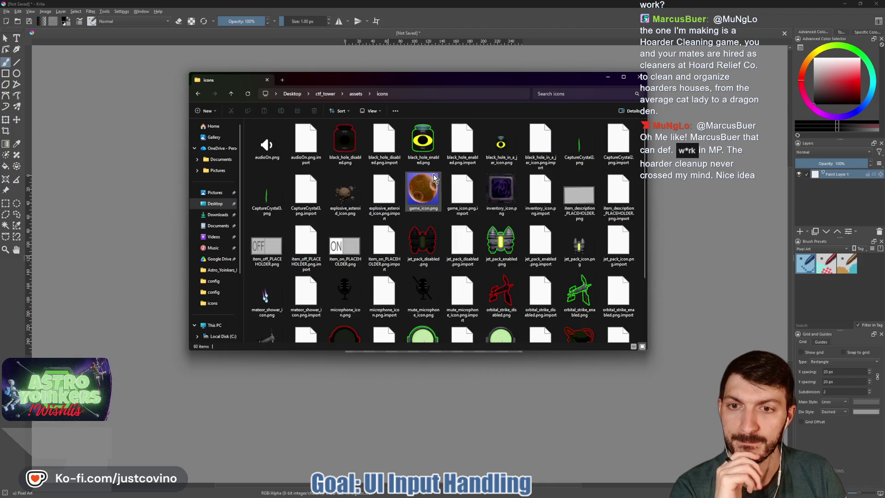
Step: Drop explosive_asteroid_icon.png onto the Krita canvas as a new layer
{"action": "left_click_drag", "start_coordinate": [469, 81], "coordinate": [757, 125]}
{"action": "left_click_drag", "start_coordinate": [633, 235], "coordinate": [425, 253]}
{"action": "left_click", "coordinate": [450, 256]}
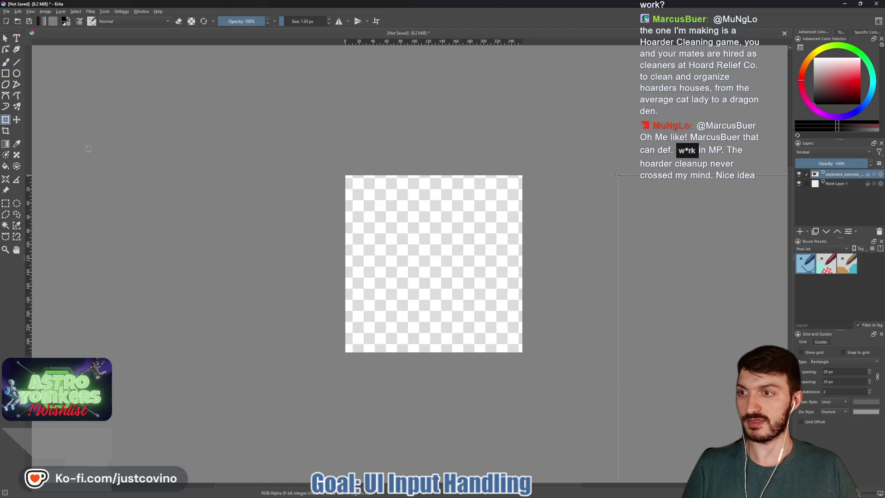
{"action": "scroll", "coordinate": [492, 256], "scroll_direction": "down", "scroll_amount": 5}
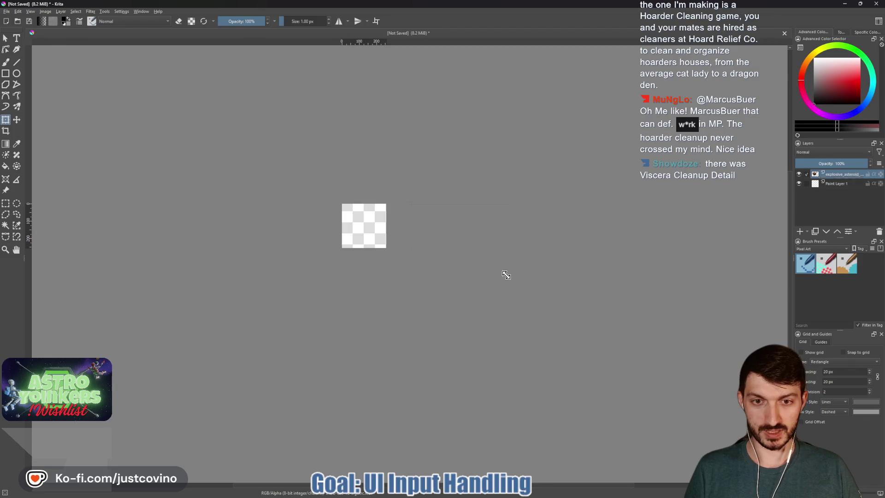
Step: Move and enlarge the asteroid layer with the Transform tool until it fills the canvas
{"action": "left_click_drag", "start_coordinate": [440, 231], "coordinate": [415, 217]}
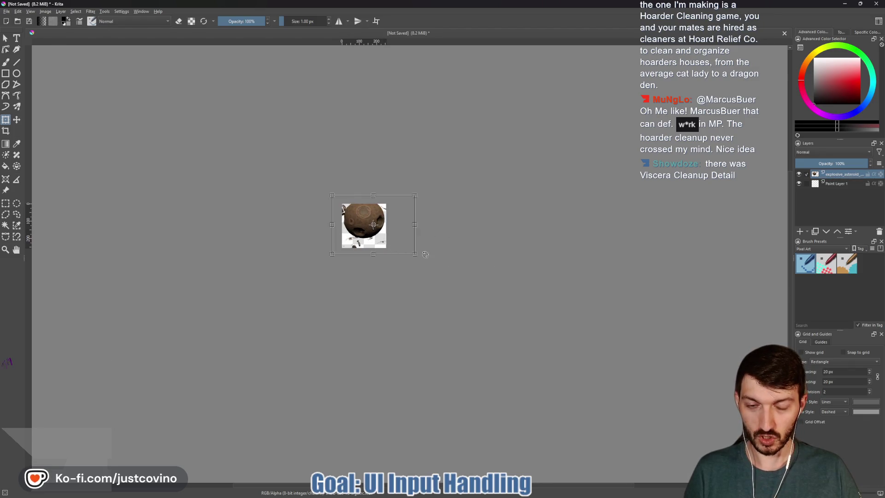
{"action": "left_click_drag", "start_coordinate": [414, 251], "coordinate": [366, 223]}
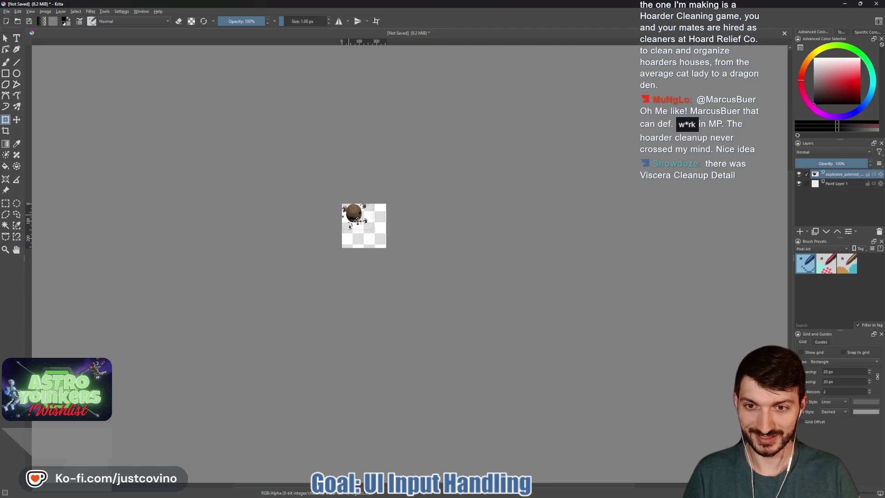
{"action": "left_click_drag", "start_coordinate": [357, 220], "coordinate": [358, 226]}
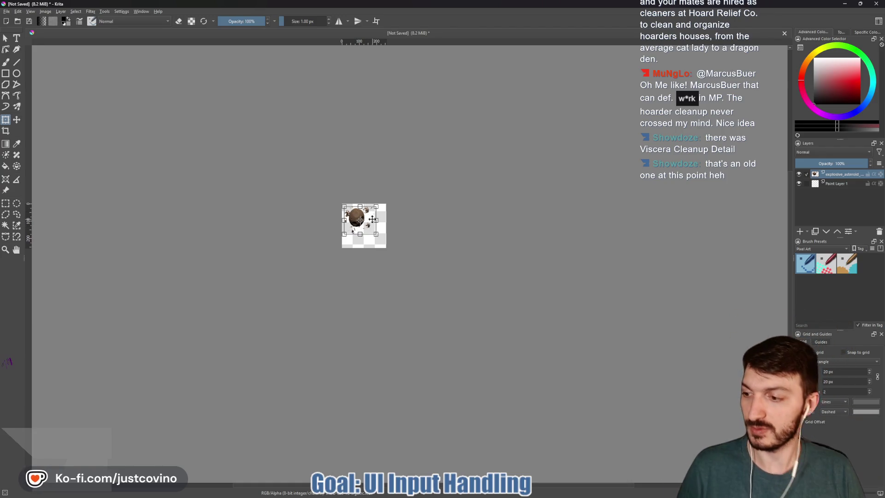
{"action": "scroll", "coordinate": [351, 212], "scroll_direction": "up", "scroll_amount": 3}
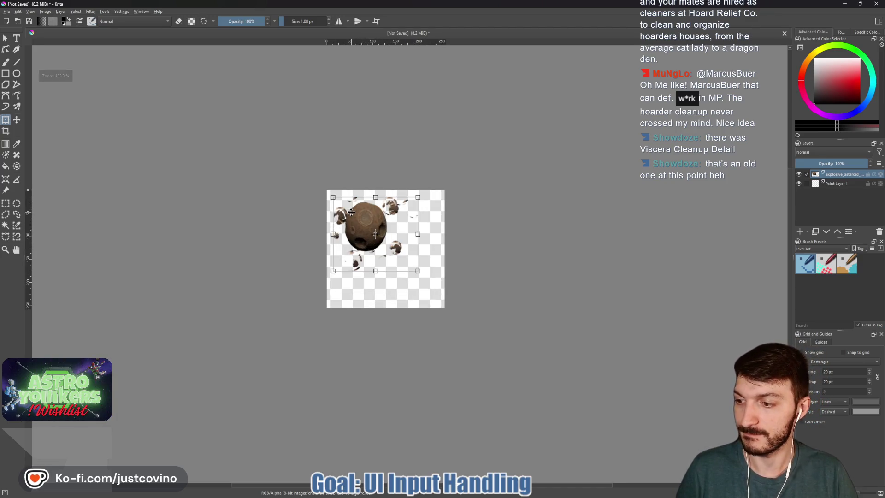
{"action": "left_click_drag", "start_coordinate": [417, 270], "coordinate": [445, 307]}
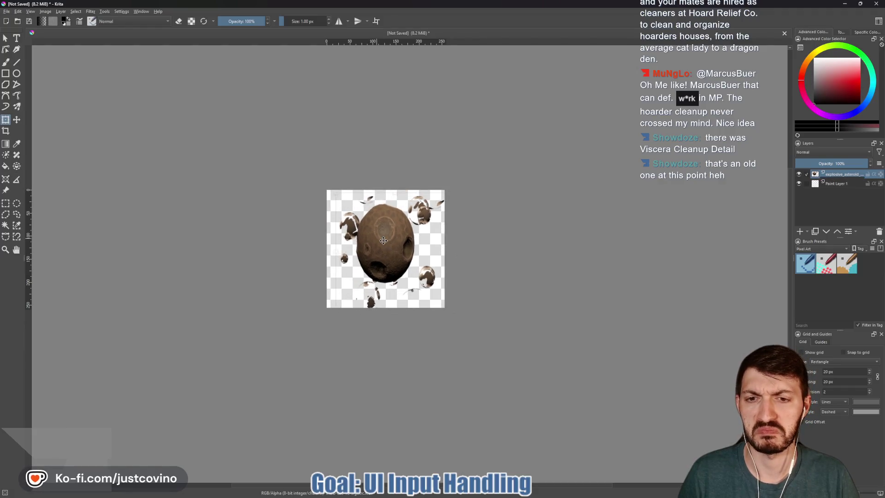
{"action": "left_click_drag", "start_coordinate": [449, 310], "coordinate": [439, 292]}
{"action": "left_click_drag", "start_coordinate": [375, 224], "coordinate": [381, 233]}
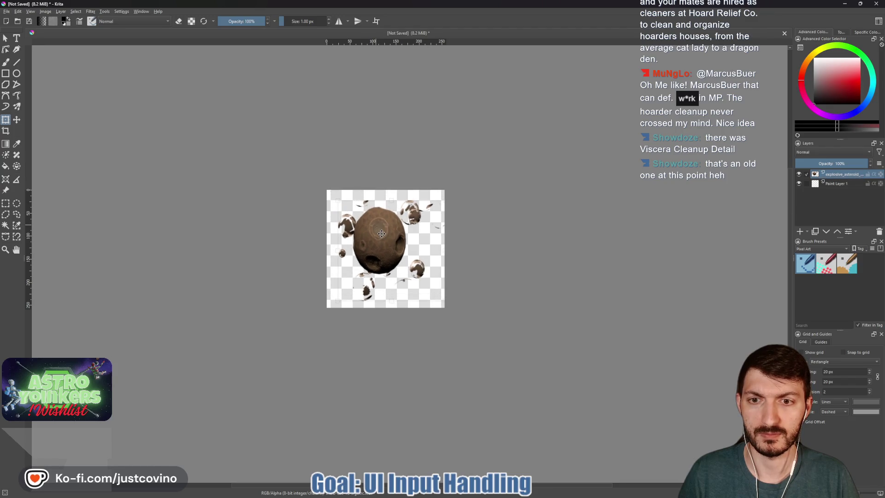
{"action": "left_click_drag", "start_coordinate": [338, 199], "coordinate": [327, 193]}
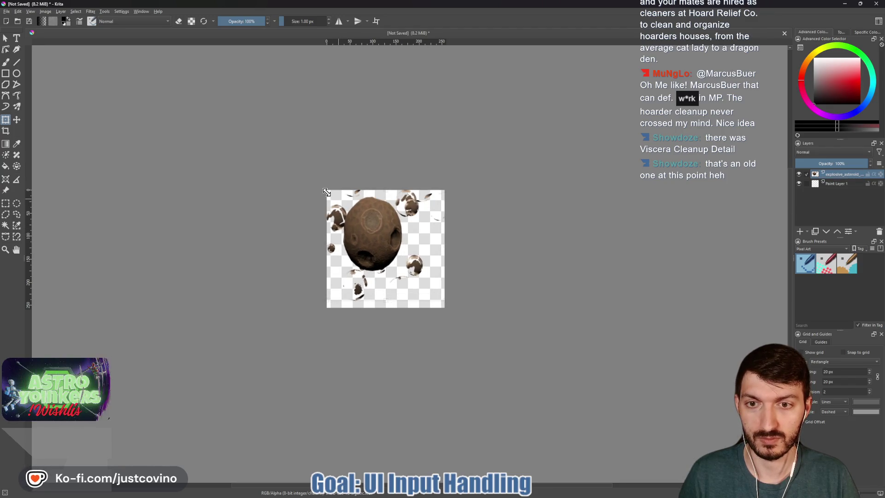
{"action": "left_click_drag", "start_coordinate": [383, 233], "coordinate": [391, 237]}
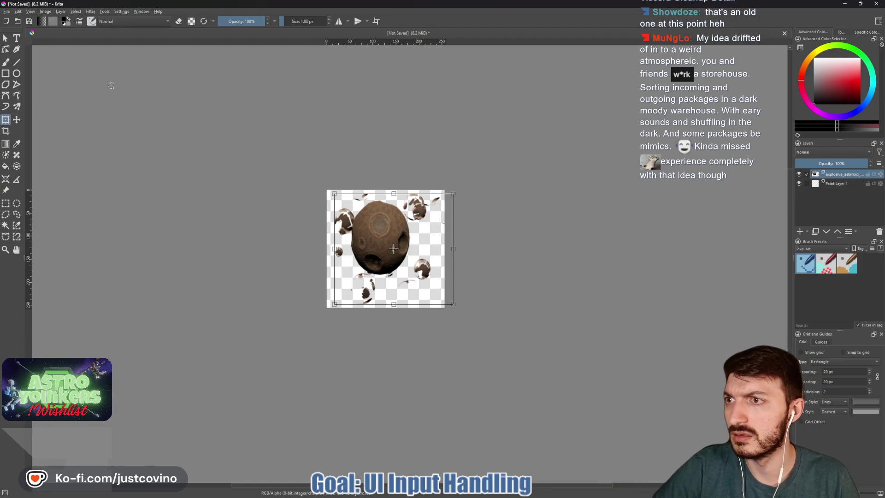
{"action": "left_click", "coordinate": [7, 40]}
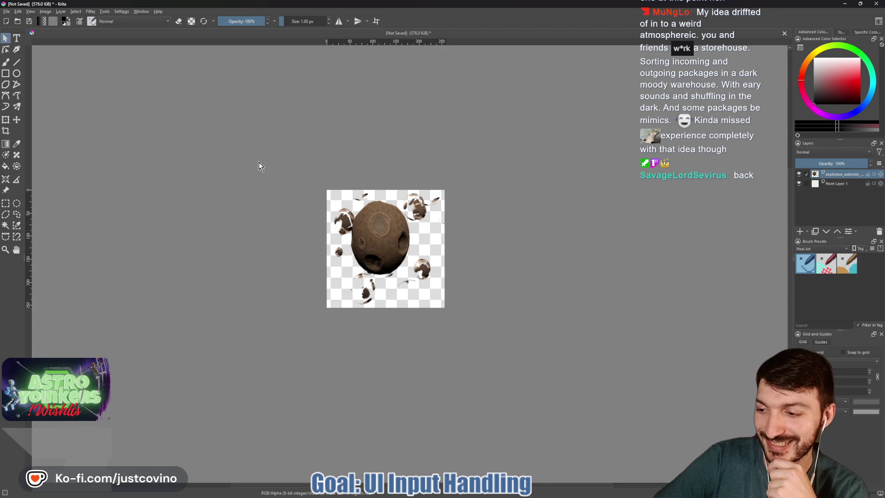
Step: Select the asteroid's opaque pixels and grow the selection outward
{"action": "left_click", "coordinate": [75, 11]}
{"action": "mouse_move", "coordinate": [128, 125]}
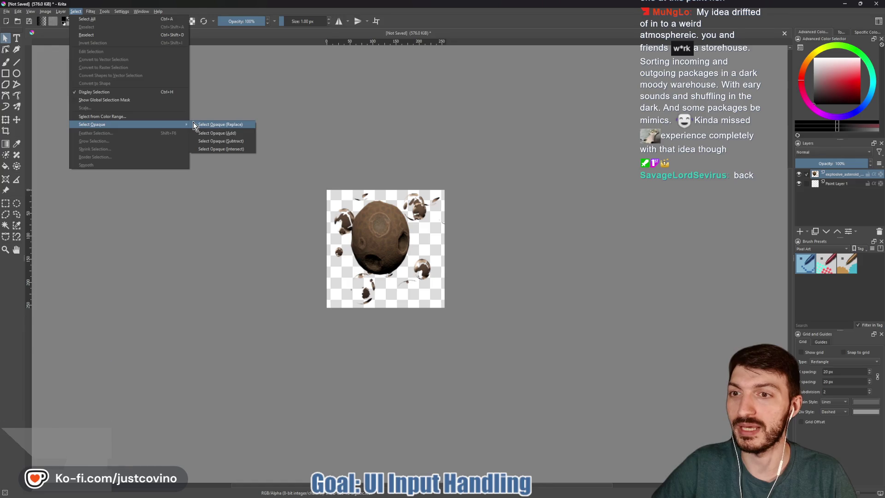
{"action": "left_click", "coordinate": [202, 132]}
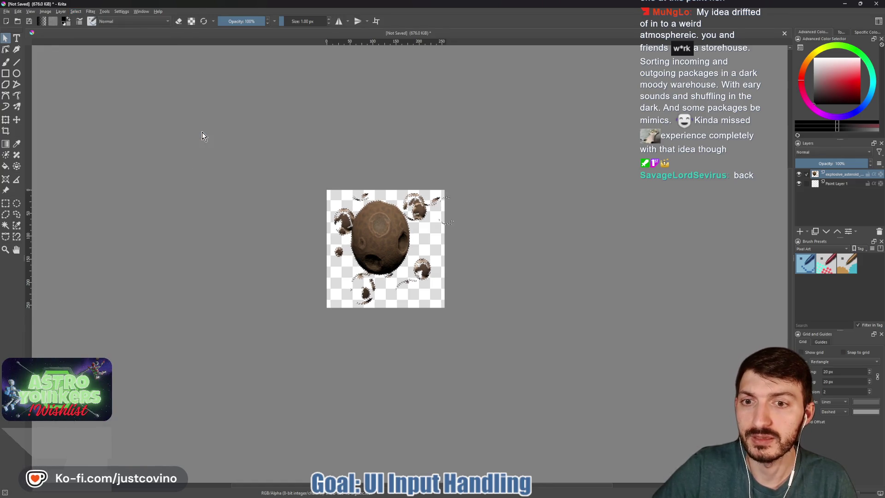
{"action": "left_click", "coordinate": [75, 11]}
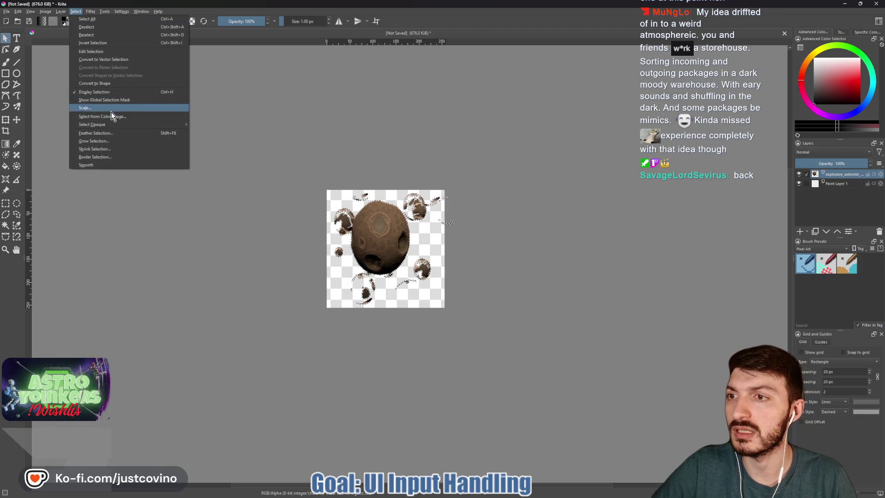
{"action": "left_click", "coordinate": [97, 141]}
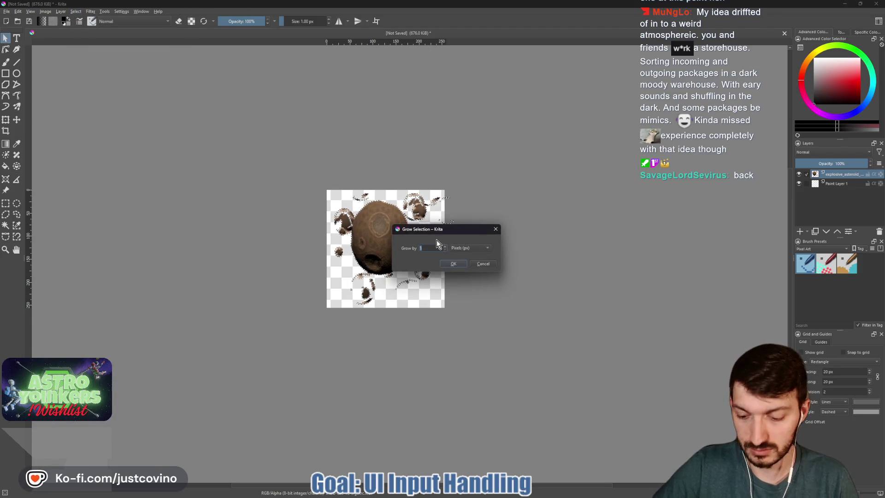
{"action": "left_click", "coordinate": [453, 264]}
Step: Add a paint layer beneath the asteroid and brush bright green outlines around it and its bubbles
{"action": "key", "text": "b"}
{"action": "left_click", "coordinate": [801, 231]}
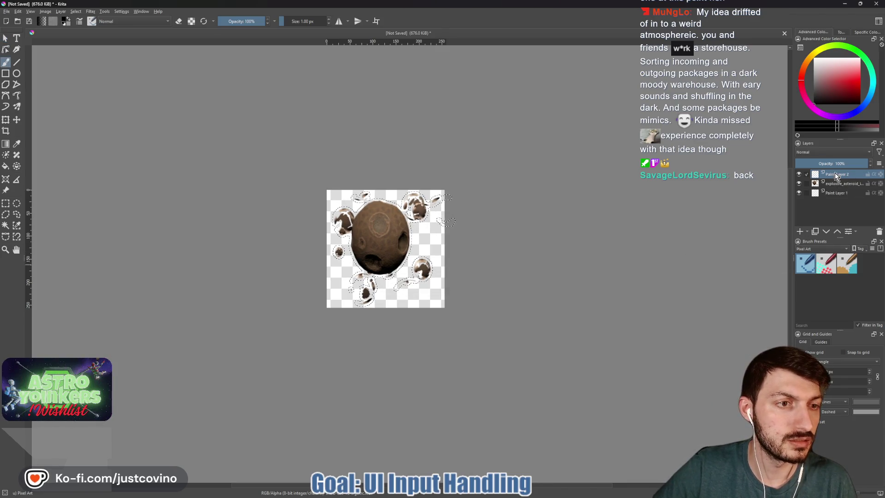
{"action": "left_click", "coordinate": [827, 231]}
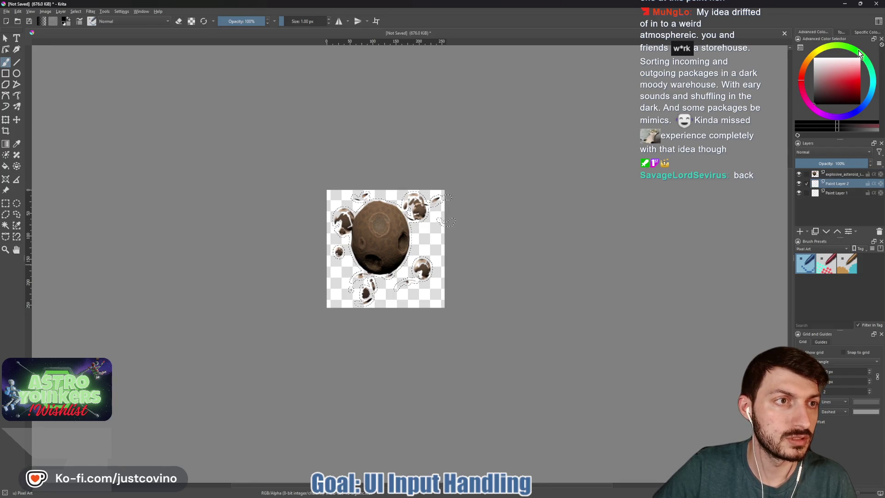
{"action": "left_click_drag", "start_coordinate": [861, 55], "coordinate": [861, 85]}
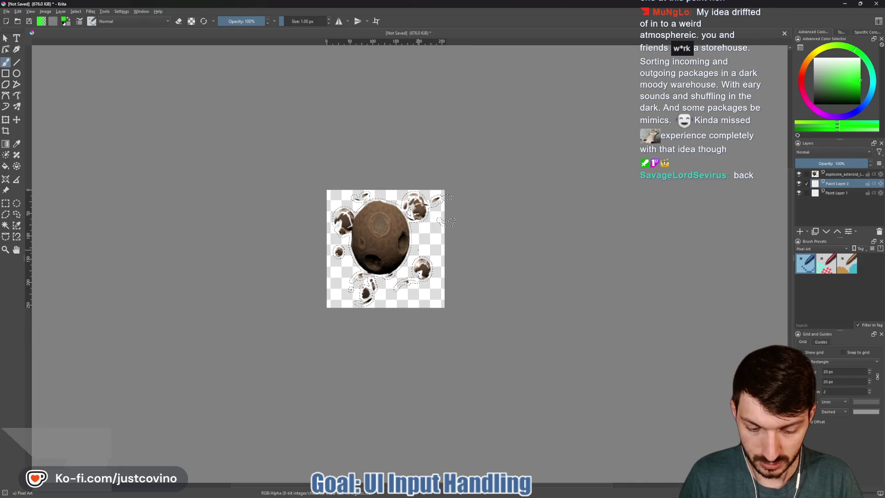
{"action": "key", "text": "bracketright"}
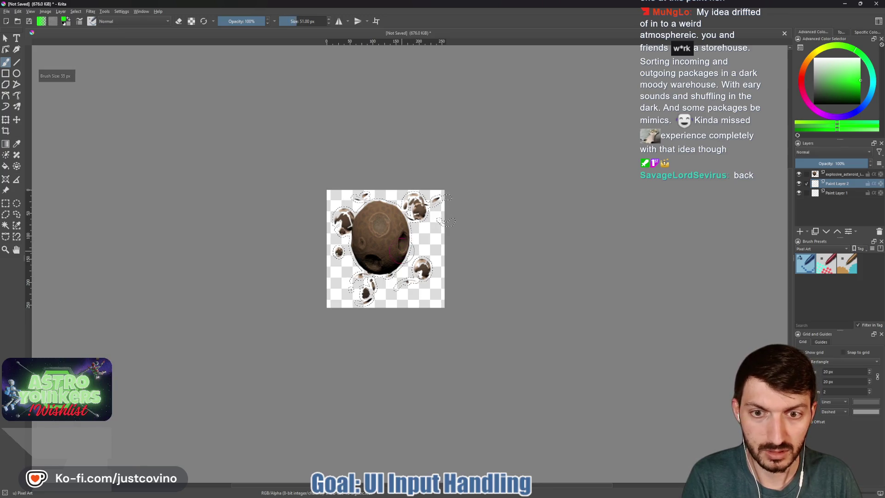
{"action": "left_click_drag", "start_coordinate": [424, 284], "coordinate": [391, 293]}
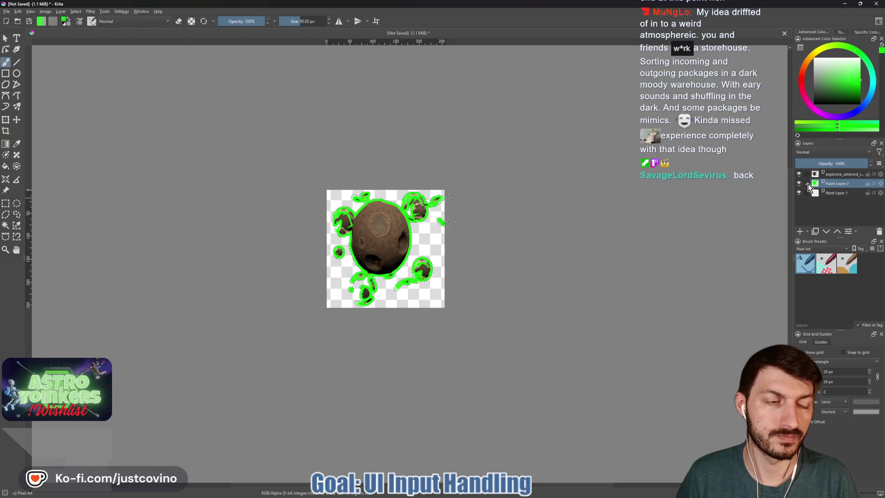
{"action": "left_click", "coordinate": [6, 119]}
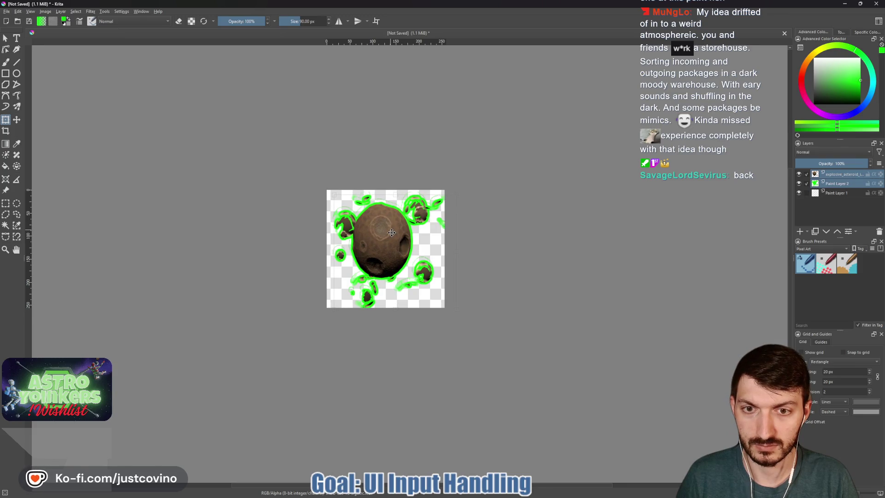
Step: Try shifting and enlarging the green outline layer's content with the Transform tool
{"action": "left_click", "coordinate": [391, 232]}
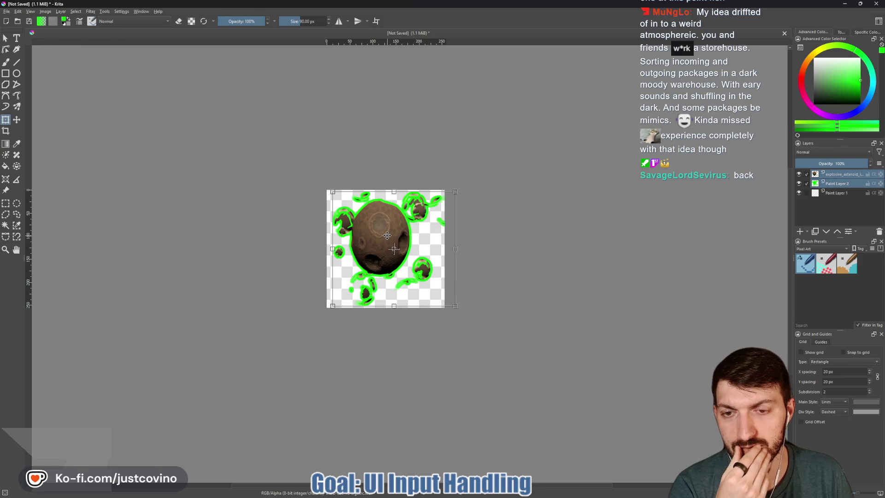
{"action": "left_click_drag", "start_coordinate": [385, 237], "coordinate": [383, 239]}
{"action": "mouse_move", "coordinate": [448, 304]}
{"action": "left_mouse_down"}
{"action": "mouse_move", "coordinate": [470, 320]}
{"action": "mouse_move", "coordinate": [443, 309]}
{"action": "left_mouse_up"}
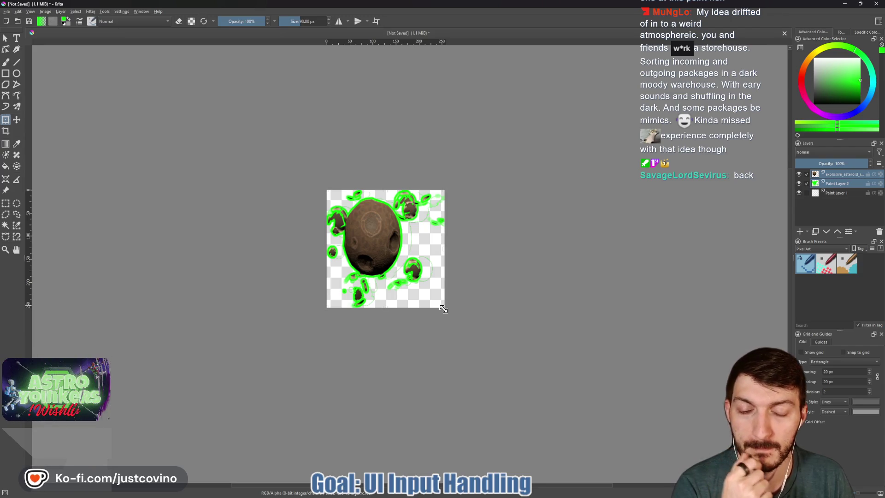
{"action": "left_click_drag", "start_coordinate": [443, 308], "coordinate": [443, 309]}
{"action": "key", "text": "Right"}
{"action": "key", "text": "Right"}
{"action": "key", "text": "Right"}
{"action": "key", "text": "Right"}
{"action": "key", "text": "Right"}
{"action": "key", "text": "Right"}
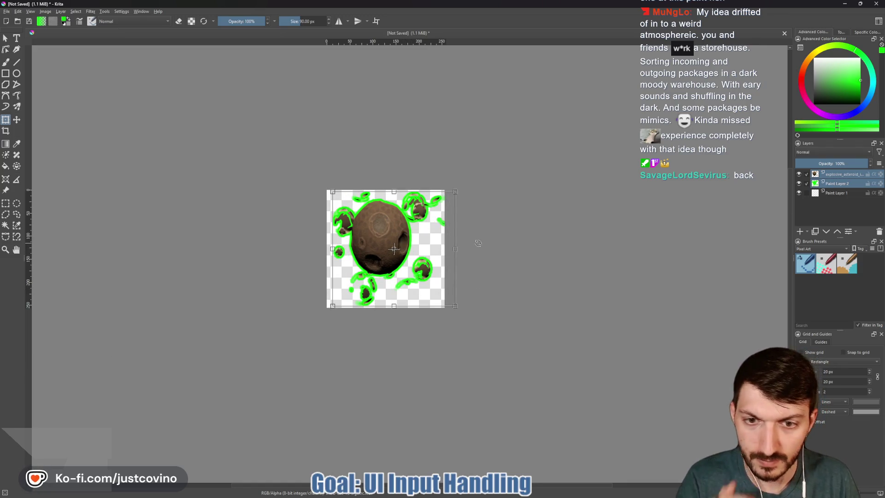
Step: Delete Paint Layer 2, removing the green outlines
{"action": "left_click", "coordinate": [810, 183]}
{"action": "left_click", "coordinate": [878, 231]}
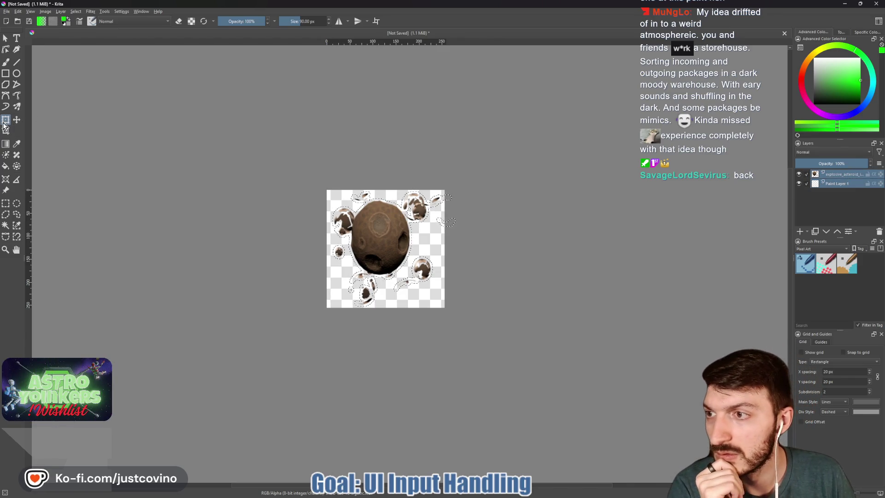
Step: Clear the selection, nudge the asteroid right and squash it vertically, then return to the brush
{"action": "key", "text": "ctrl+shift+a"}
{"action": "left_click_drag", "start_coordinate": [382, 235], "coordinate": [384, 237]}
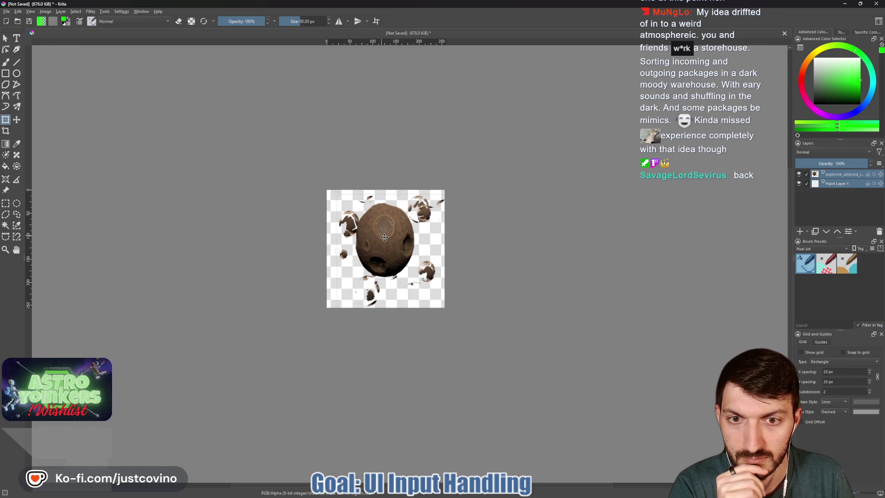
{"action": "left_click_drag", "start_coordinate": [459, 308], "coordinate": [458, 301]}
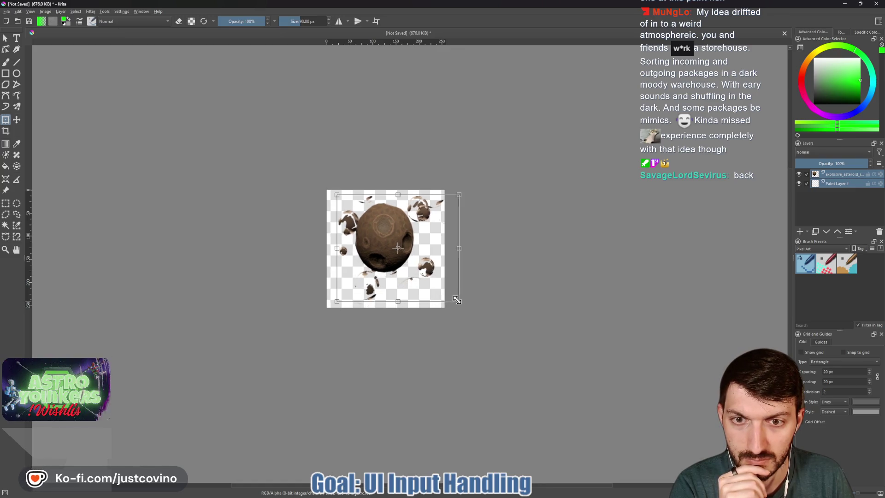
{"action": "key", "text": "Return"}
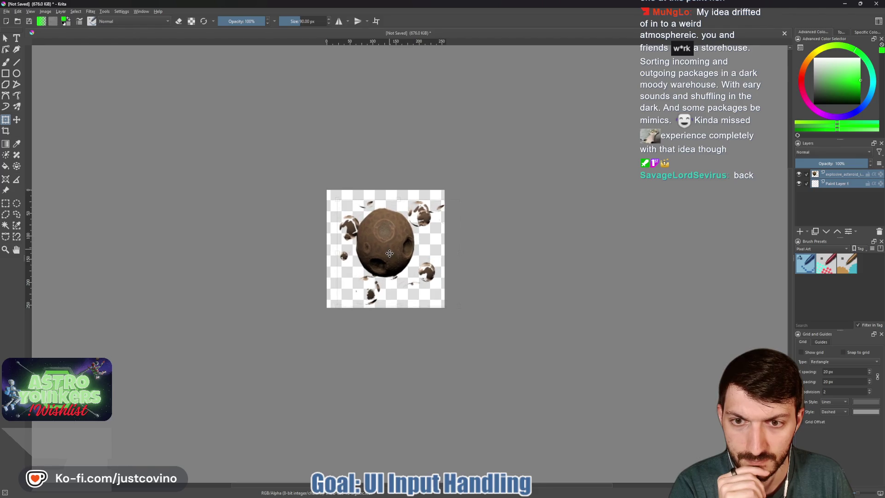
{"action": "left_click_drag", "start_coordinate": [388, 252], "coordinate": [390, 252]}
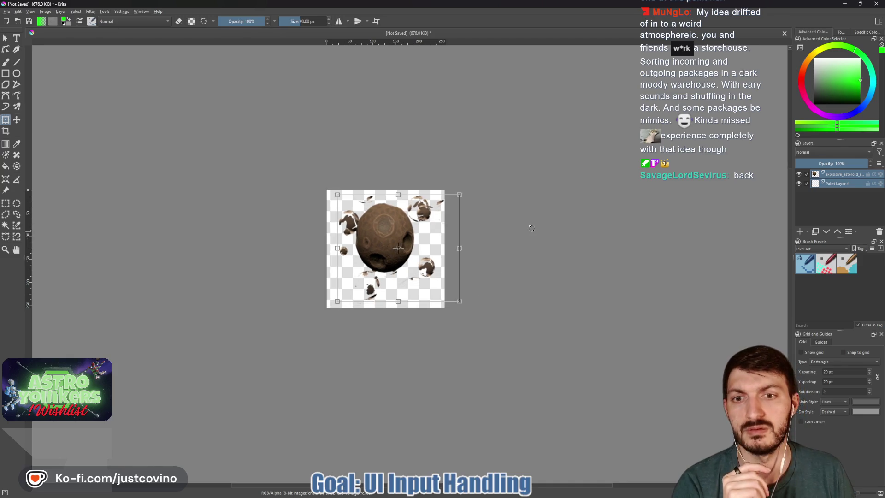
{"action": "scroll", "coordinate": [523, 232], "scroll_direction": "down", "scroll_amount": 5}
{"action": "scroll", "coordinate": [570, 261], "scroll_direction": "up", "scroll_amount": 4}
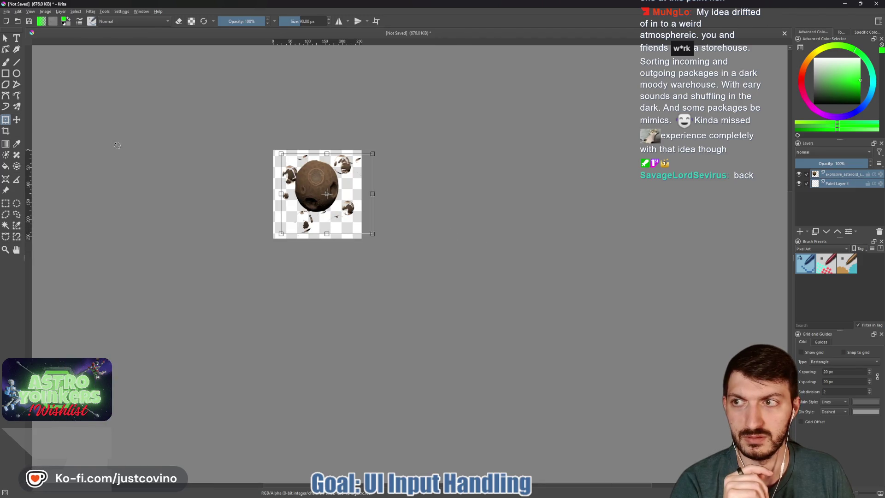
{"action": "left_click", "coordinate": [5, 39]}
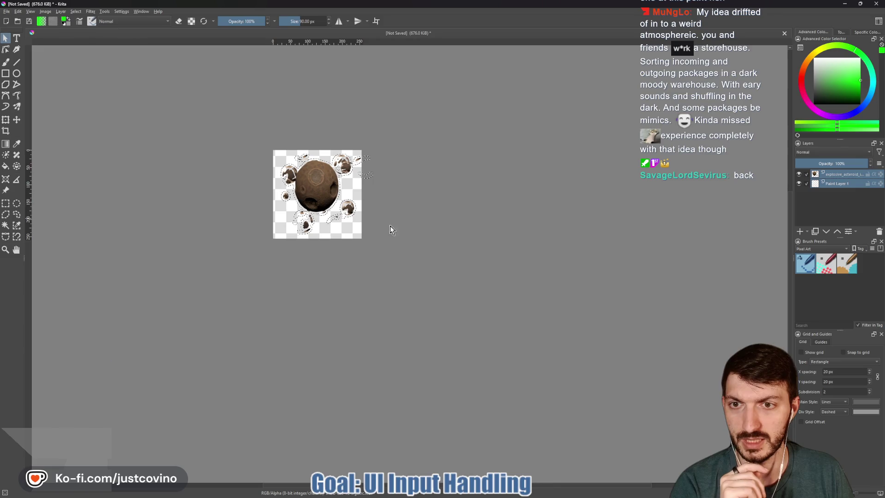
{"action": "key", "text": "b"}
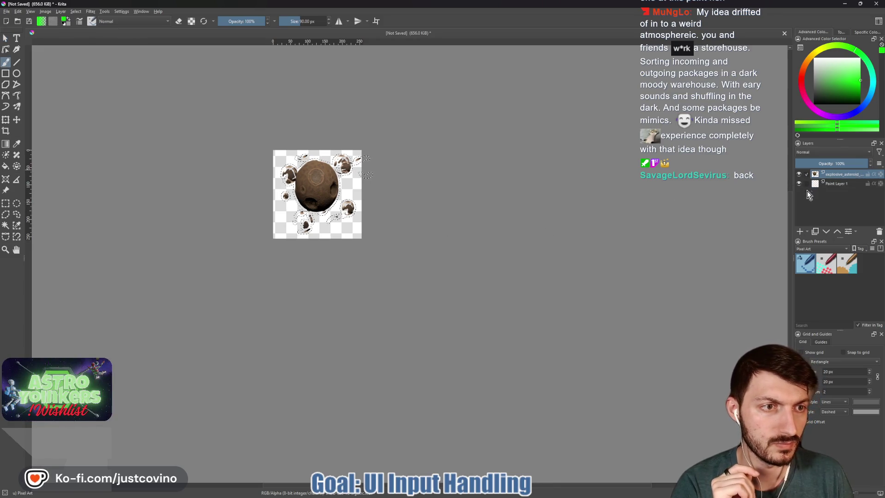
Step: Move Paint Layer 2 below the asteroid and repaint the green outlines with a larger brush
{"action": "left_click", "coordinate": [826, 233]}
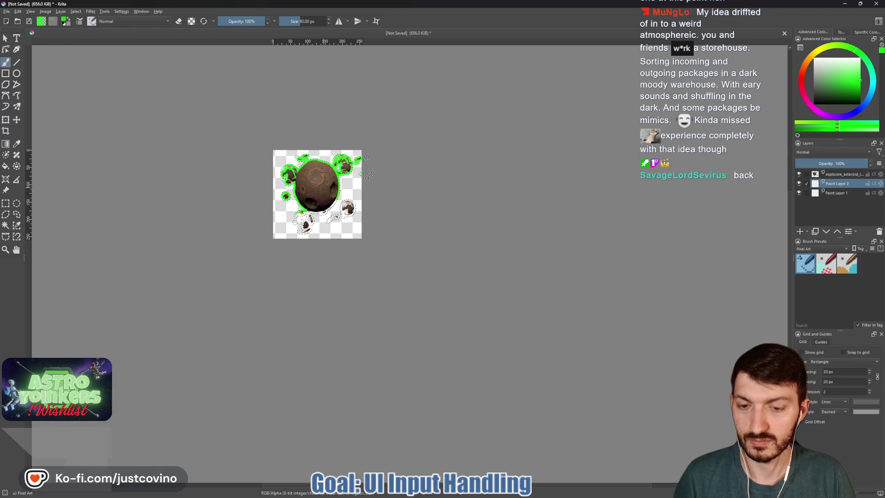
{"action": "key", "text": "bracketright"}
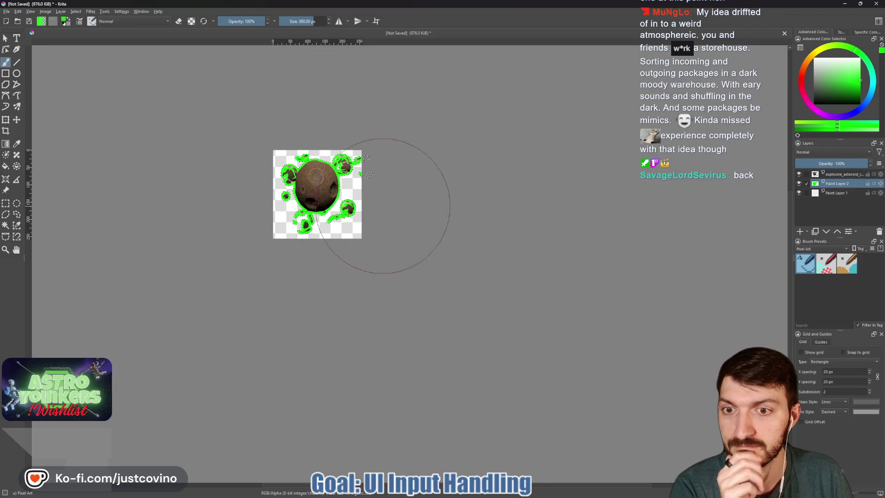
Step: Export the image as explosive_asteroid_enabled.png into the icons folder, then switch the colour to red
{"action": "left_click", "coordinate": [7, 11]}
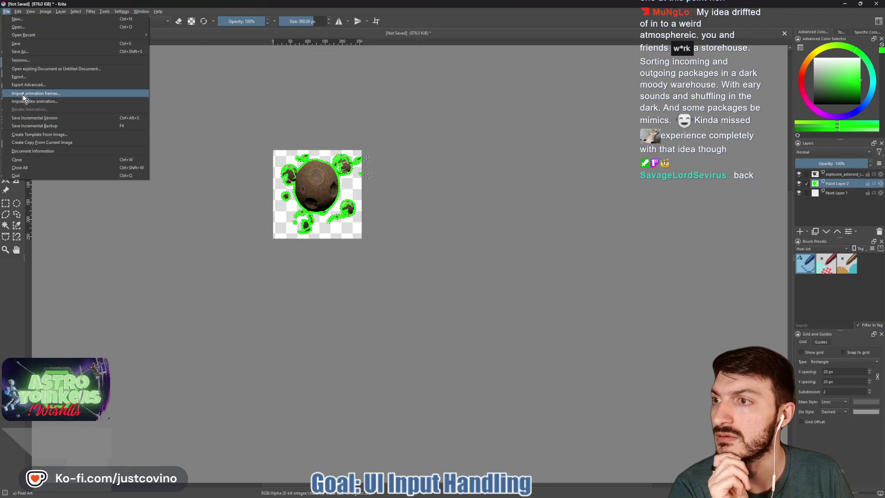
{"action": "left_click", "coordinate": [18, 79]}
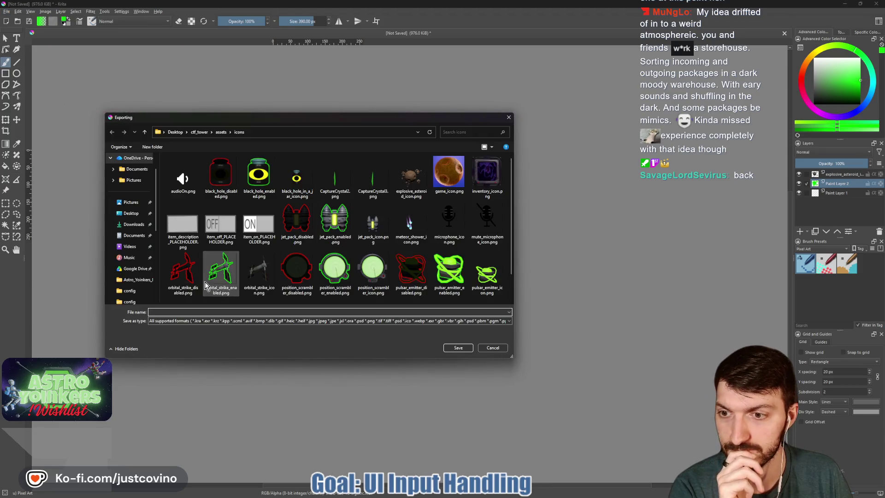
{"action": "left_click", "coordinate": [181, 321]}
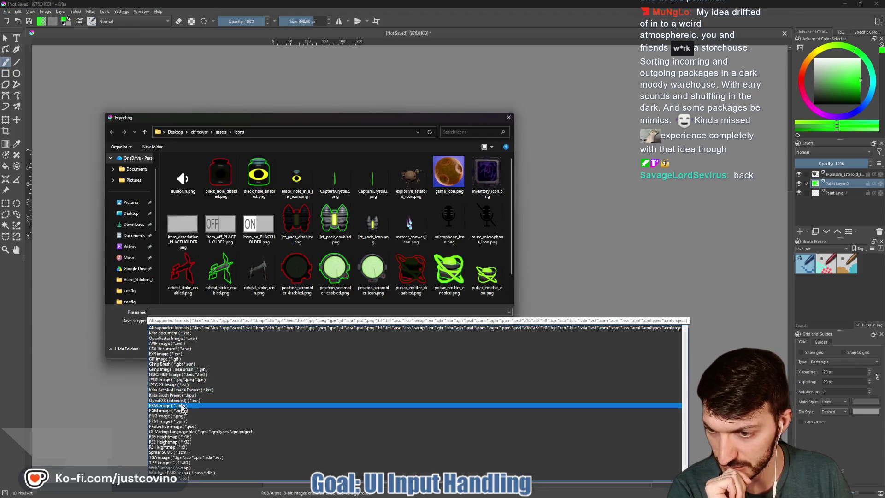
{"action": "left_click", "coordinate": [182, 416]}
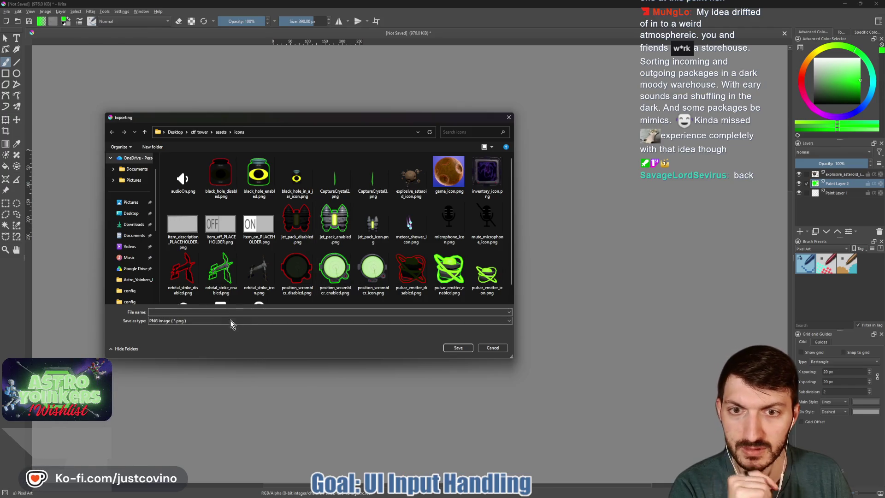
{"action": "left_click", "coordinate": [182, 312]}
{"action": "type", "text": "explosive_asteroid_"}
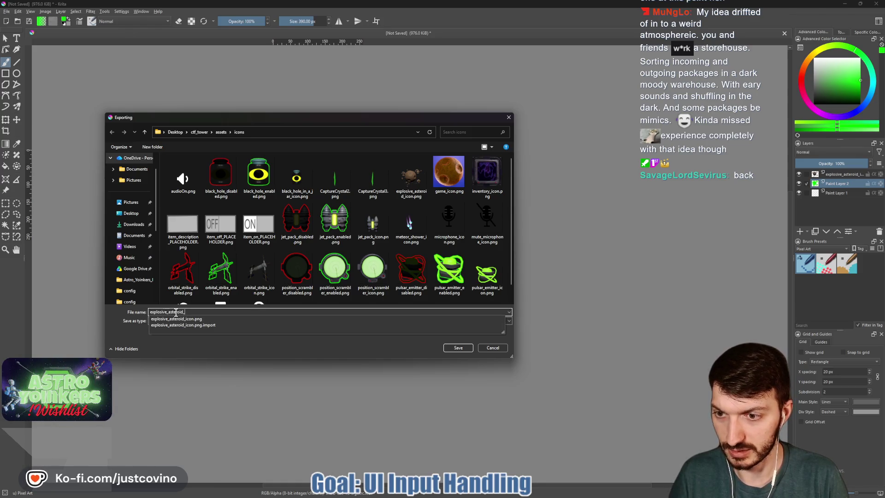
{"action": "type", "text": "enabled"}
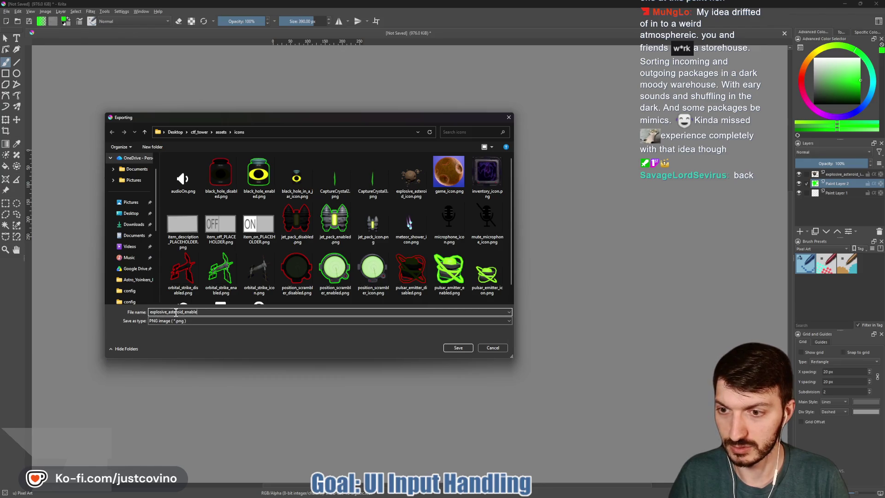
{"action": "left_click", "coordinate": [453, 347]}
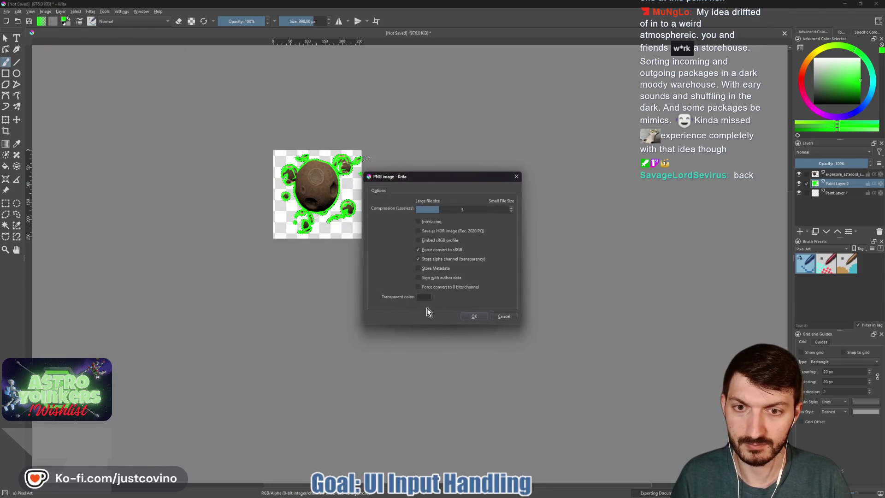
{"action": "left_click", "coordinate": [471, 317]}
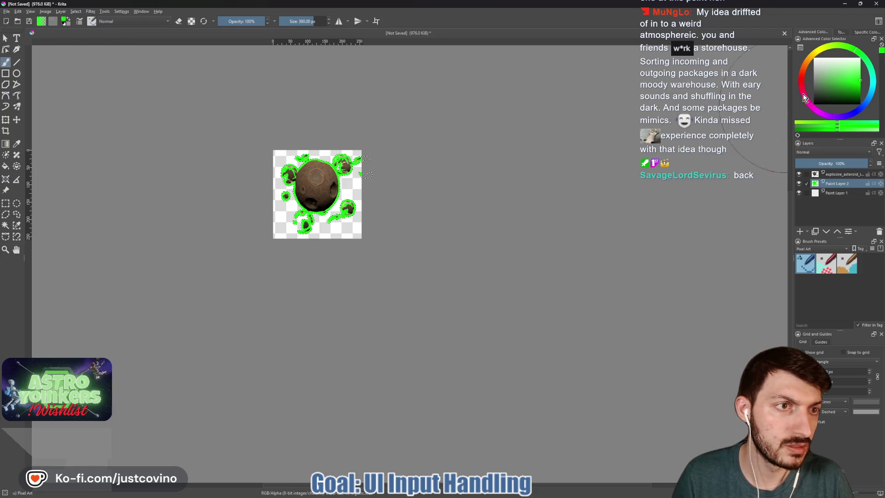
{"action": "left_click", "coordinate": [803, 78]}
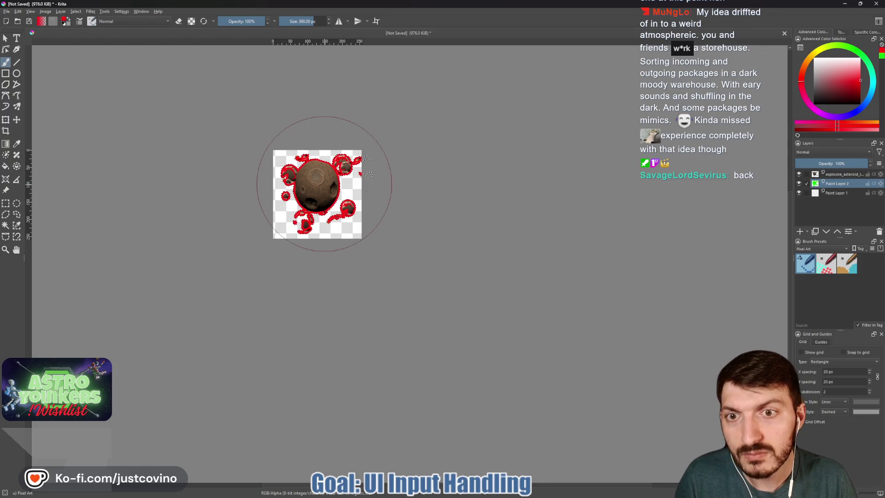
Step: Add an HSV filter mask to the asteroid layer with lightness around -70 to blacken it
{"action": "left_click", "coordinate": [807, 175]}
{"action": "right_click", "coordinate": [830, 175]}
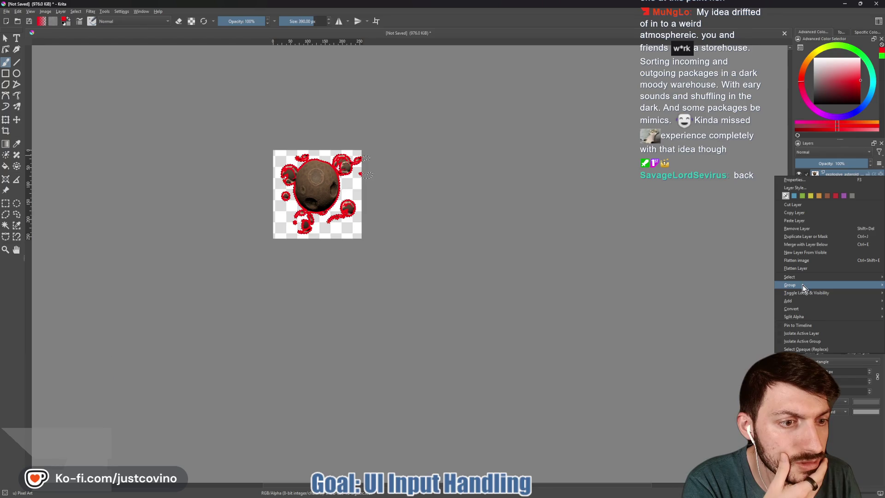
{"action": "mouse_move", "coordinate": [815, 300]}
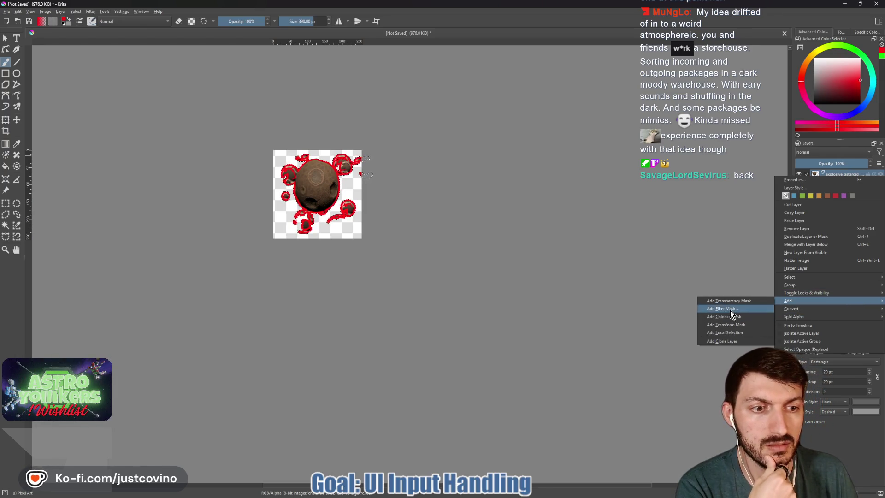
{"action": "left_click", "coordinate": [730, 309]}
{"action": "left_click_drag", "start_coordinate": [465, 225], "coordinate": [411, 226]}
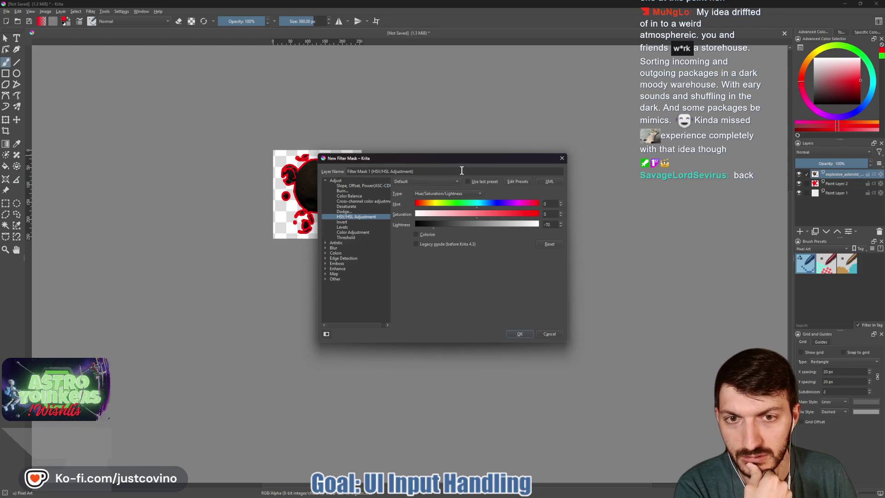
{"action": "left_click_drag", "start_coordinate": [454, 161], "coordinate": [553, 146]}
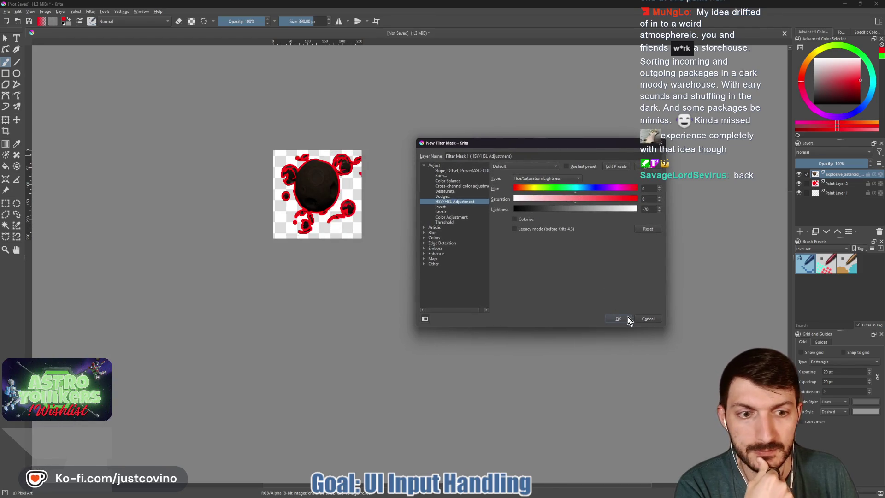
{"action": "left_click", "coordinate": [624, 317]}
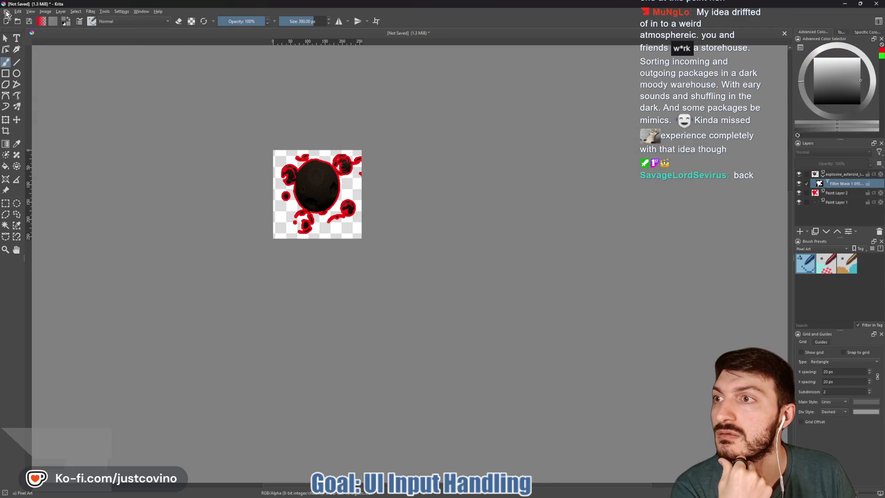
Step: Begin exporting the darkened, red-outlined asteroid from the File menu
{"action": "left_click", "coordinate": [8, 14]}
{"action": "key", "text": "Escape"}
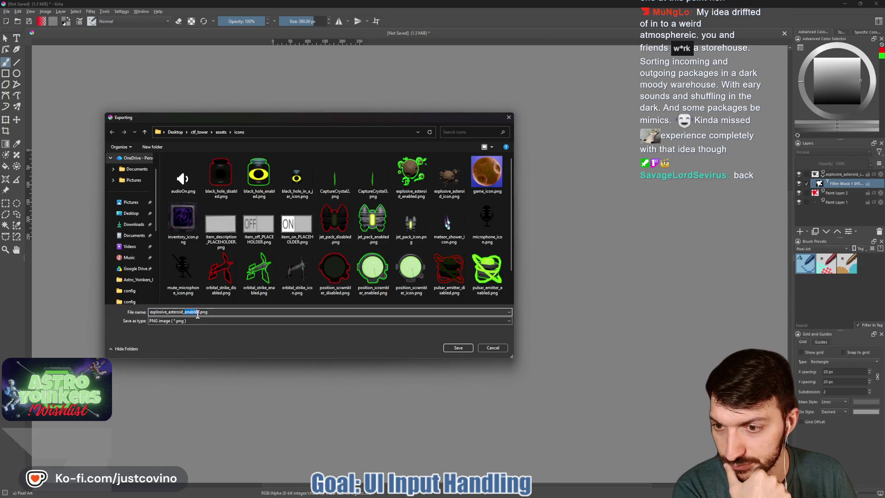
{"action": "type", "text": "disabled"}
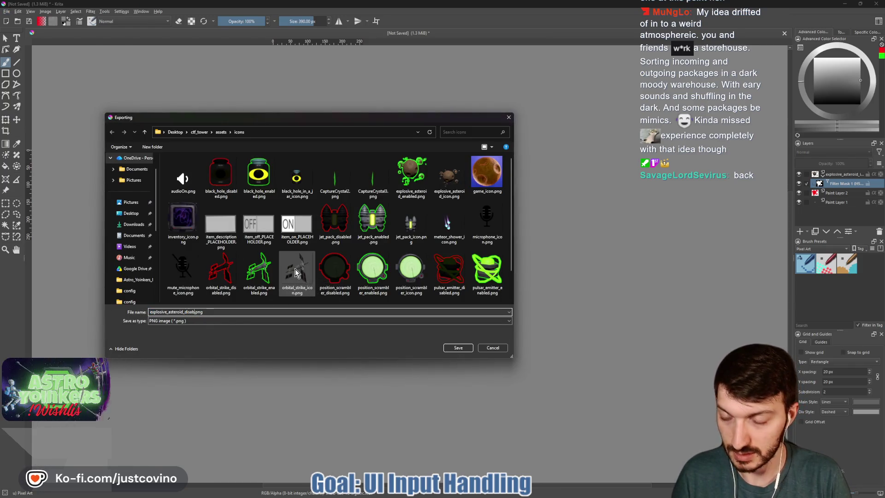
Step: Save the export as explosive_asteroid_disabled.png, then clear the asteroid artwork and its layers
{"action": "left_click", "coordinate": [457, 349]}
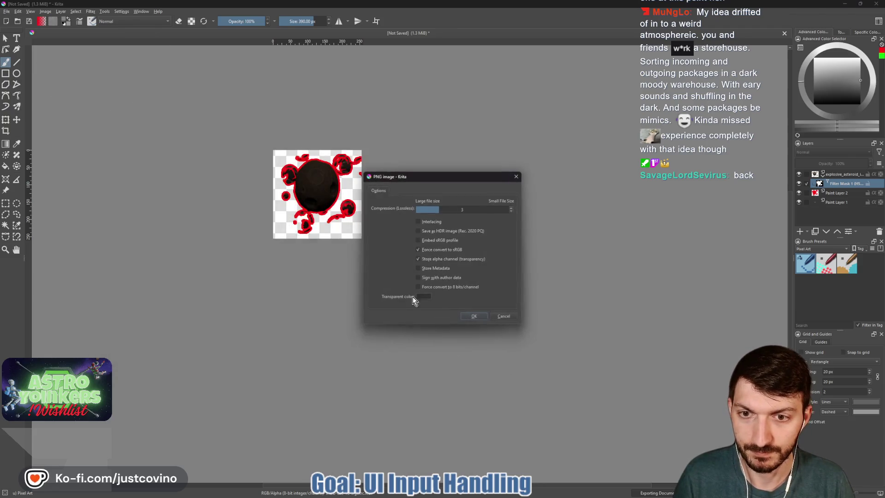
{"action": "left_click", "coordinate": [474, 318]}
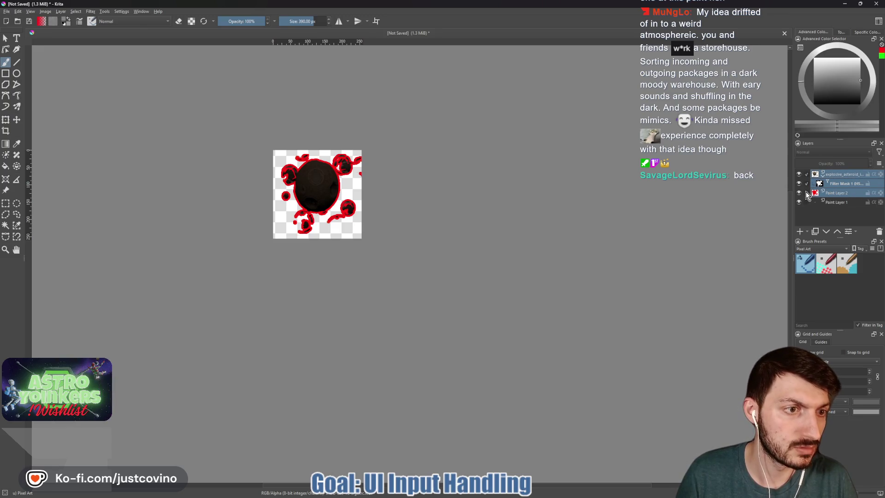
{"action": "key", "text": "Delete"}
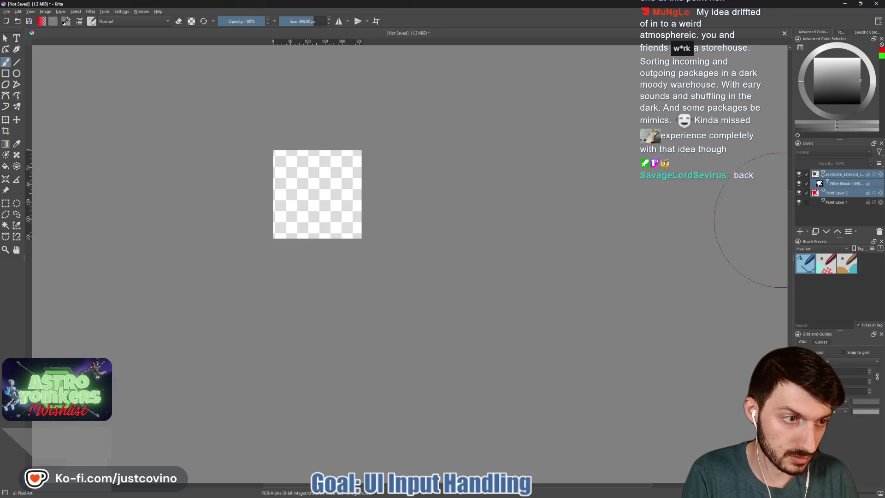
{"action": "left_click", "coordinate": [879, 232]}
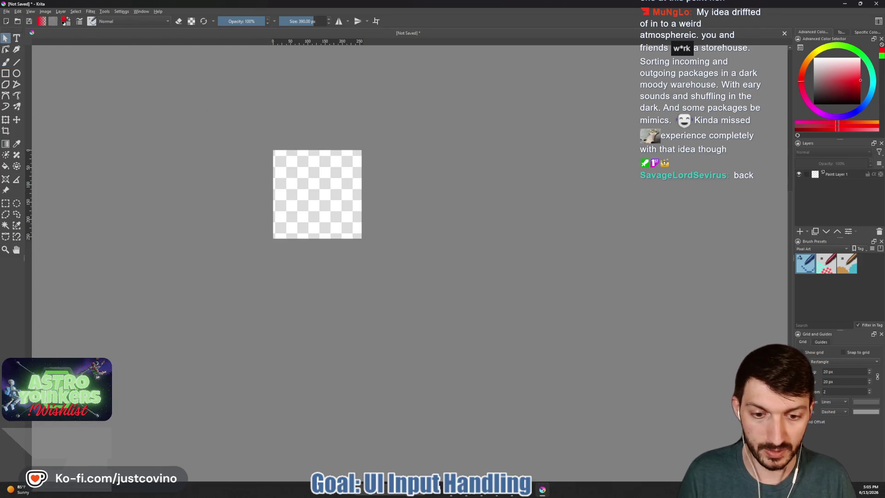
Step: Bring up the icons folder in File Explorer beside the Krita canvas
{"action": "left_click", "coordinate": [542, 490]}
{"action": "left_click_drag", "start_coordinate": [650, 124], "coordinate": [391, 82]}
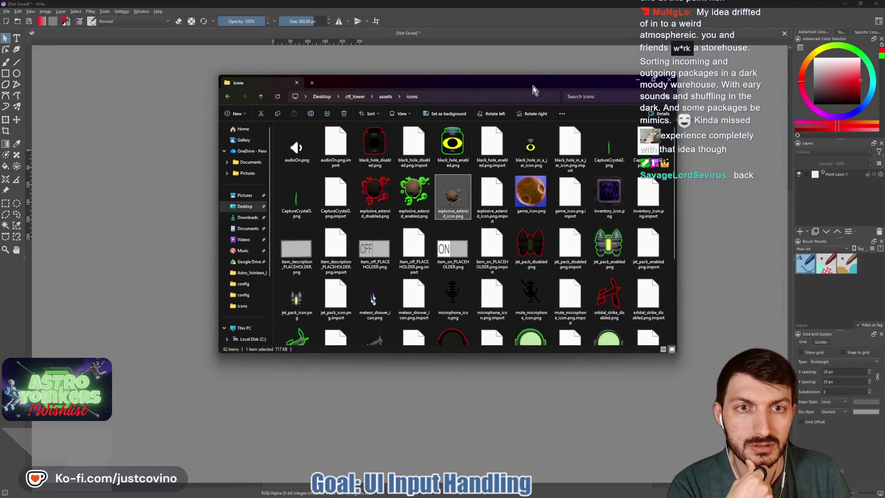
{"action": "left_click_drag", "start_coordinate": [533, 90], "coordinate": [683, 102]}
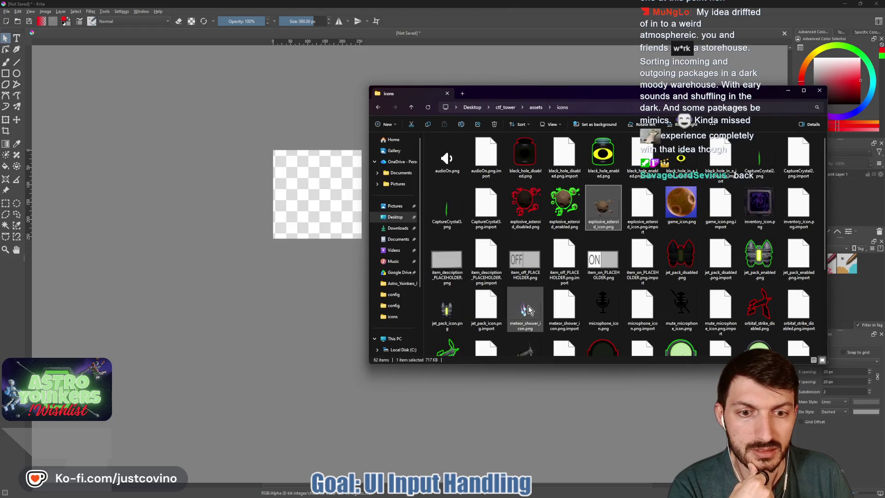
Step: Drag meteor_shower_icon.png onto the canvas as a new layer and select the Transform tool
{"action": "left_click_drag", "start_coordinate": [527, 309], "coordinate": [330, 207]}
{"action": "left_click", "coordinate": [332, 214]}
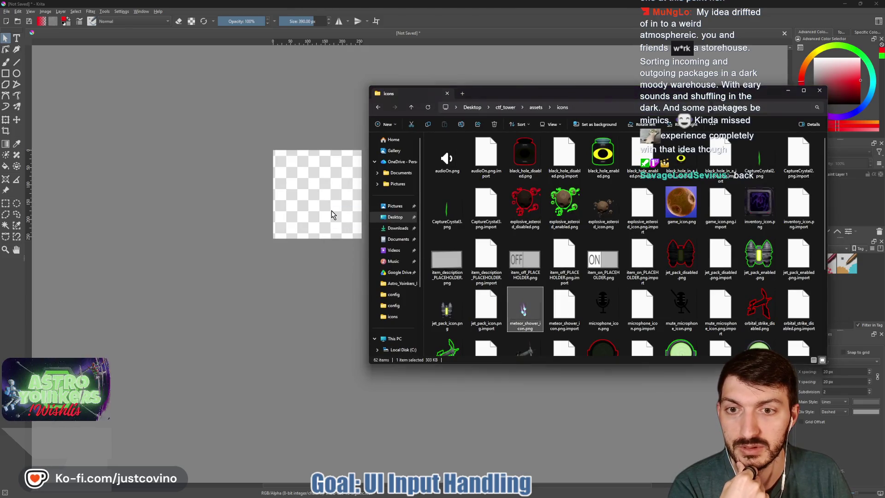
{"action": "left_click", "coordinate": [5, 121]}
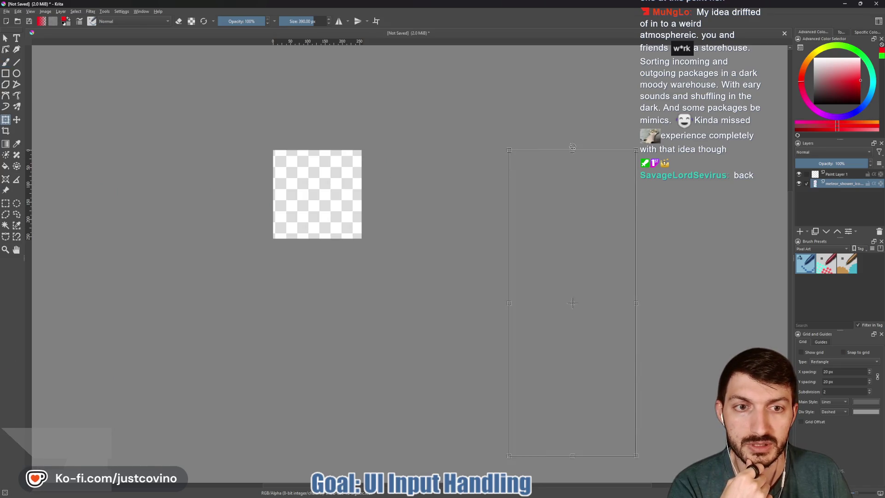
Step: Shrink the oversized meteor sprite and move it onto the square canvas
{"action": "mouse_move", "coordinate": [573, 149]}
{"action": "left_mouse_down"}
{"action": "mouse_move", "coordinate": [574, 337]}
{"action": "mouse_move", "coordinate": [323, 174]}
{"action": "left_mouse_up"}
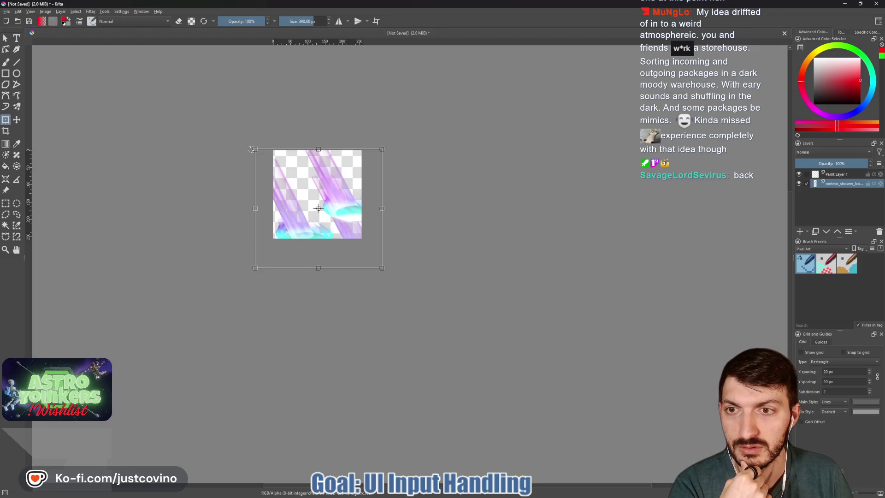
{"action": "left_click_drag", "start_coordinate": [278, 161], "coordinate": [370, 234]}
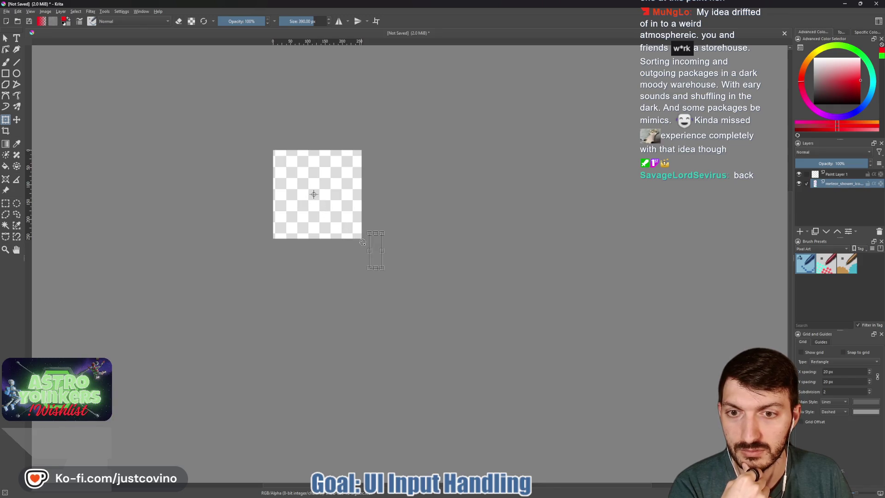
{"action": "left_click_drag", "start_coordinate": [318, 196], "coordinate": [324, 215]}
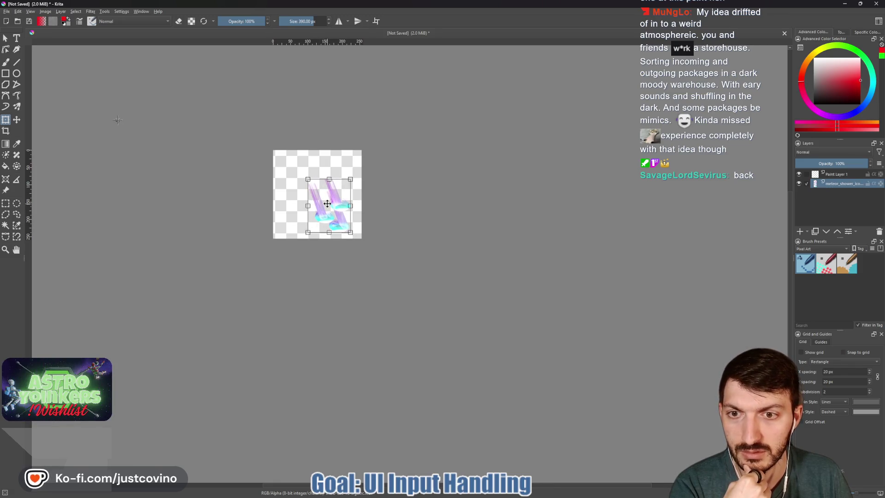
{"action": "left_click_drag", "start_coordinate": [326, 203], "coordinate": [313, 185]}
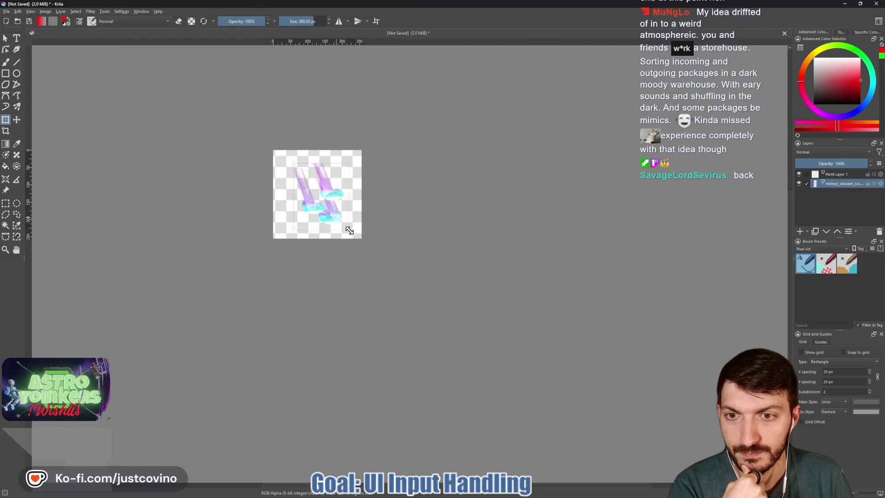
Step: Stretch the sprite to fill the canvas and move its layer above Paint Layer 1
{"action": "left_click_drag", "start_coordinate": [347, 229], "coordinate": [353, 234]}
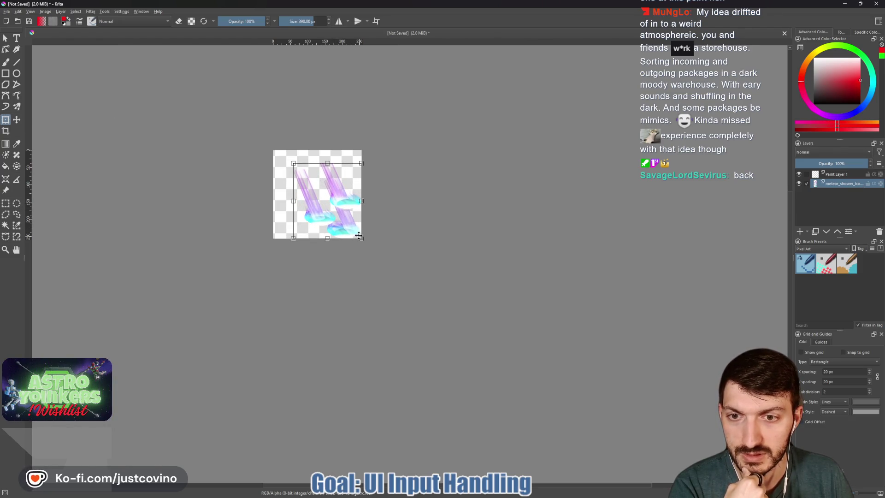
{"action": "left_click_drag", "start_coordinate": [286, 159], "coordinate": [274, 152]}
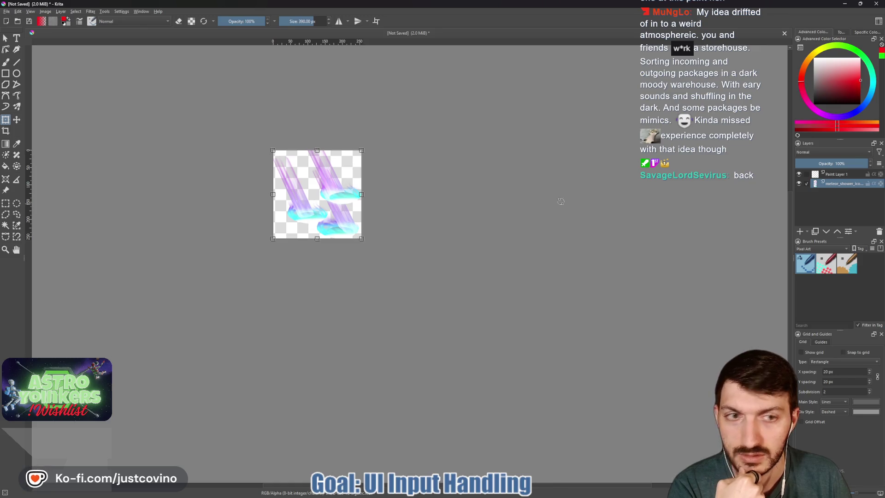
{"action": "left_click", "coordinate": [837, 230]}
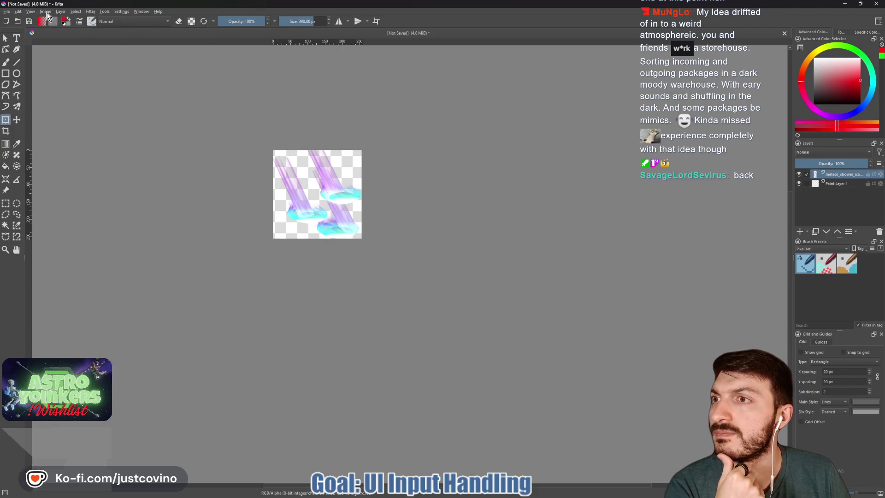
Step: Select the meteor sprite's opaque pixels and grow the selection slightly
{"action": "left_click", "coordinate": [75, 11]}
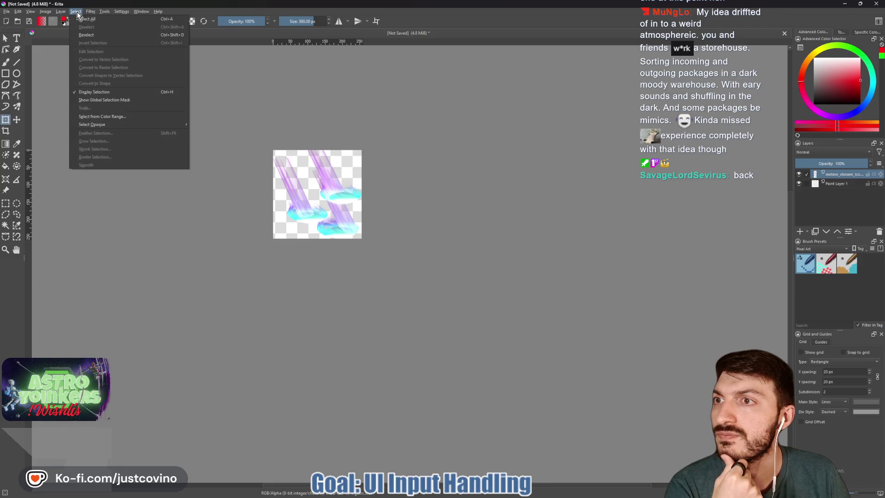
{"action": "mouse_move", "coordinate": [96, 125]}
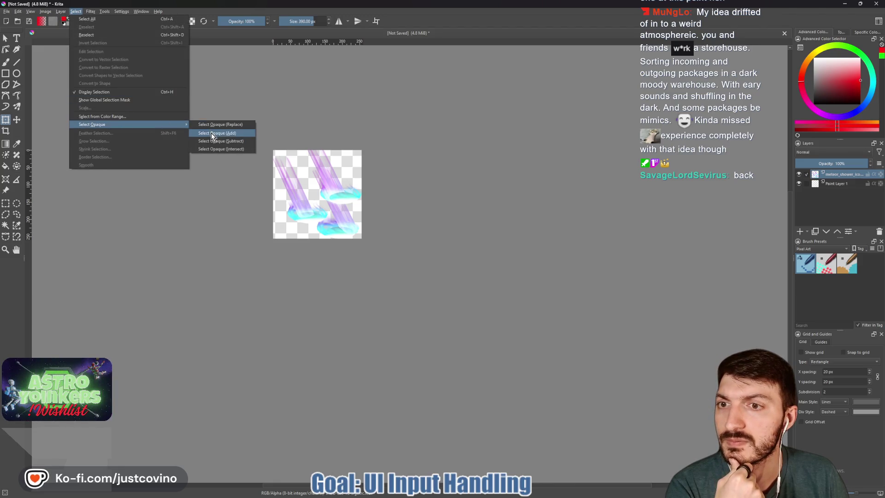
{"action": "left_click", "coordinate": [212, 135]}
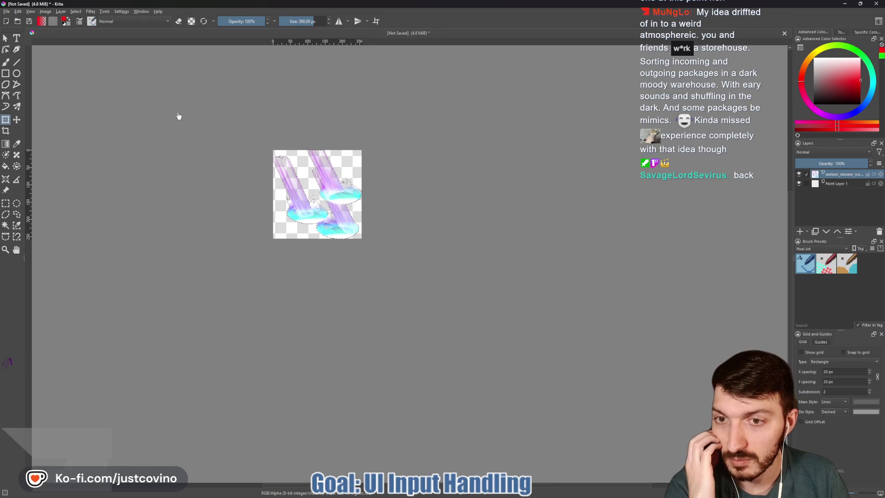
{"action": "left_click", "coordinate": [76, 14]}
{"action": "left_click", "coordinate": [104, 140]}
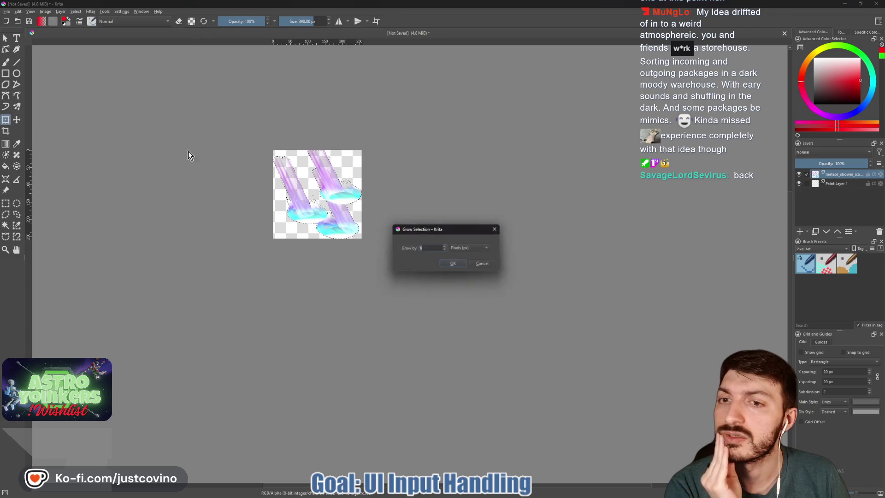
{"action": "left_click", "coordinate": [454, 264]}
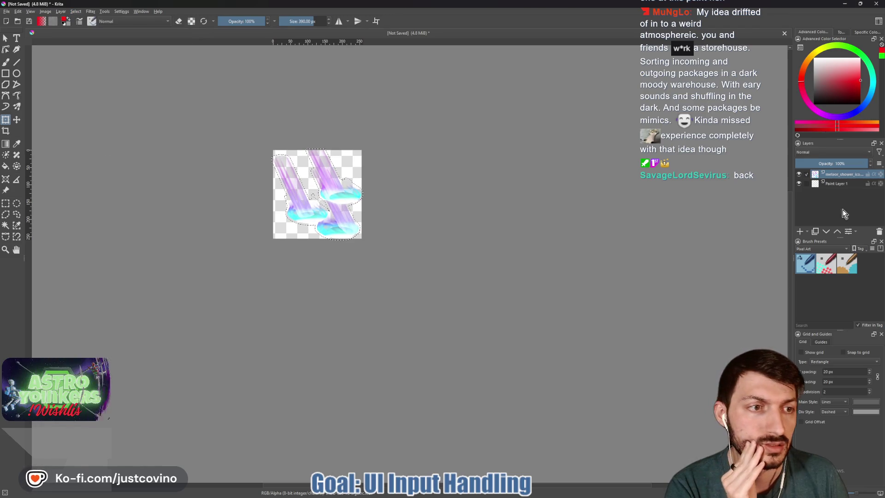
Step: Add Paint Layer 2, pick green and brush a green glow over the meteor beams
{"action": "left_click", "coordinate": [825, 233]}
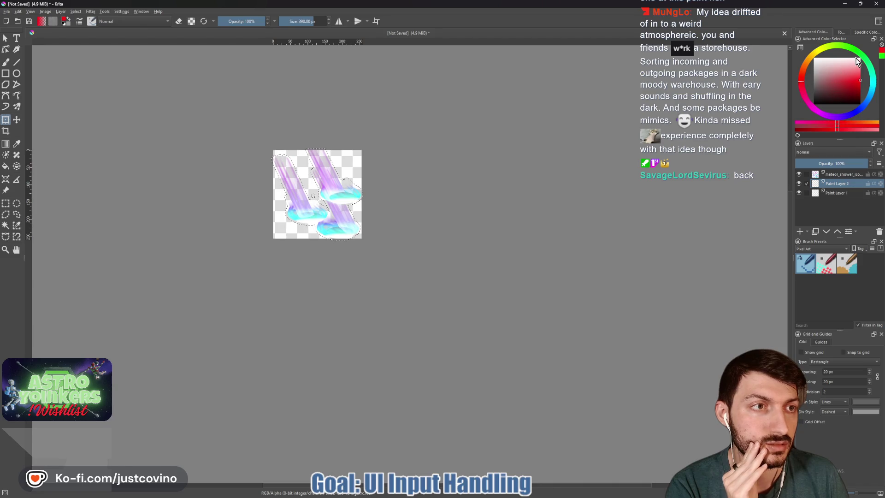
{"action": "left_click_drag", "start_coordinate": [860, 55], "coordinate": [814, 56]}
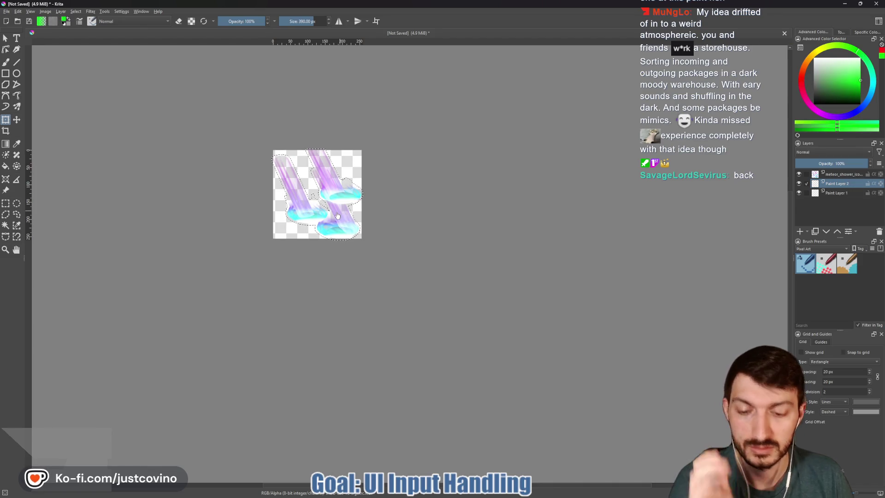
{"action": "key", "text": "b"}
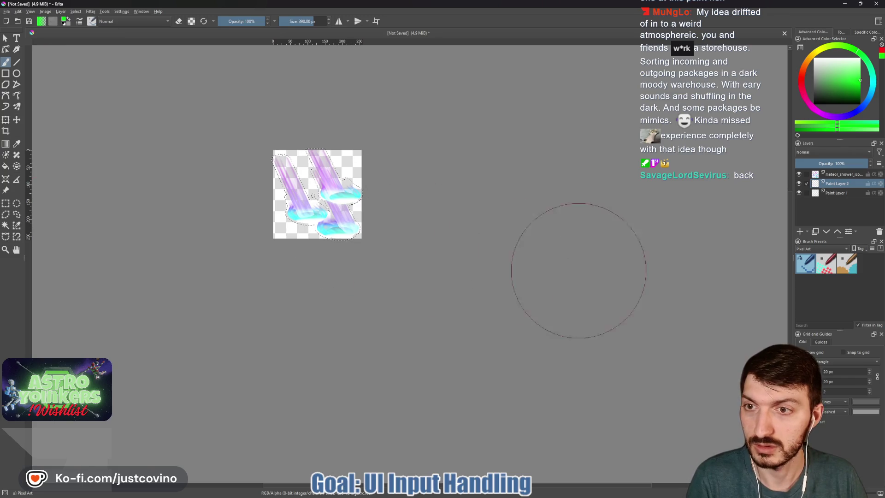
{"action": "left_click_drag", "start_coordinate": [325, 208], "coordinate": [346, 205]}
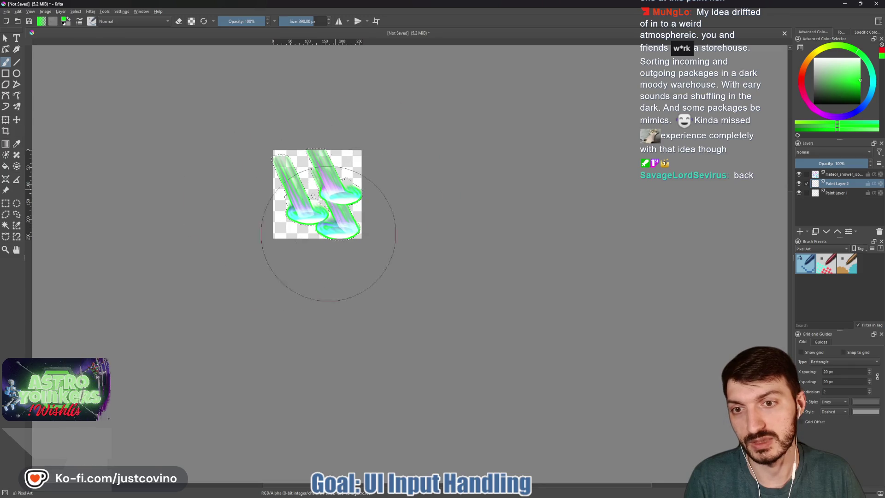
{"action": "left_click_drag", "start_coordinate": [316, 198], "coordinate": [322, 197]}
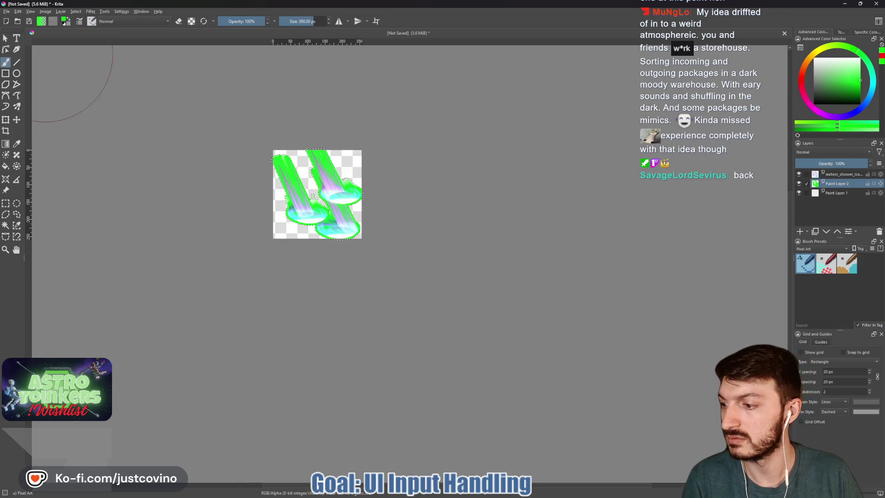
{"action": "left_click", "coordinate": [7, 12]}
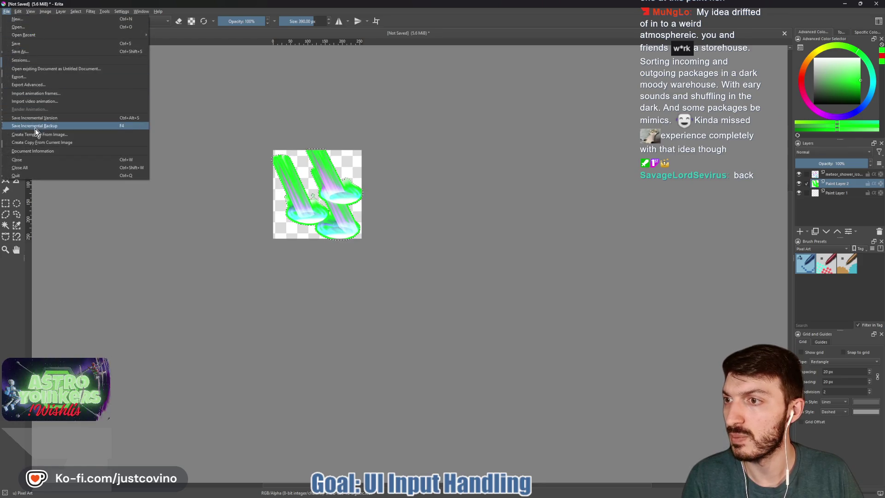
Step: Export the artwork as meteor_shower_enabled.png, then switch the paint colour to red
{"action": "left_click", "coordinate": [21, 76]}
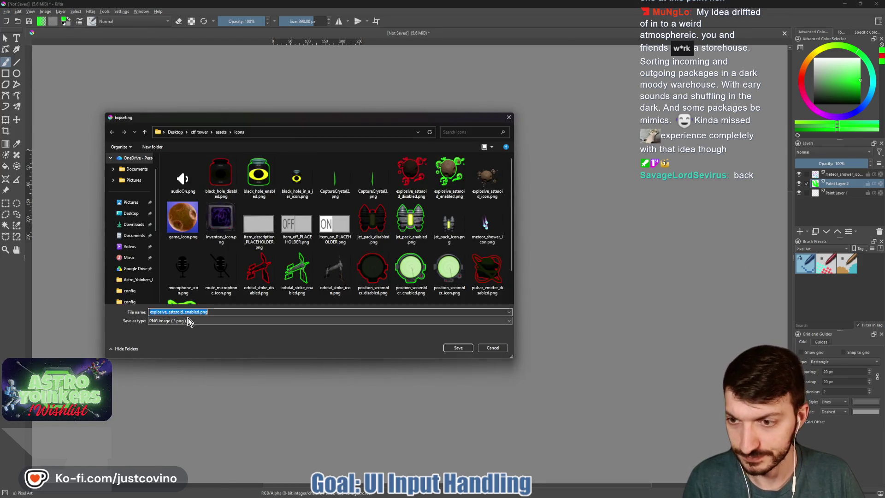
{"action": "type", "text": "meteor_shower"}
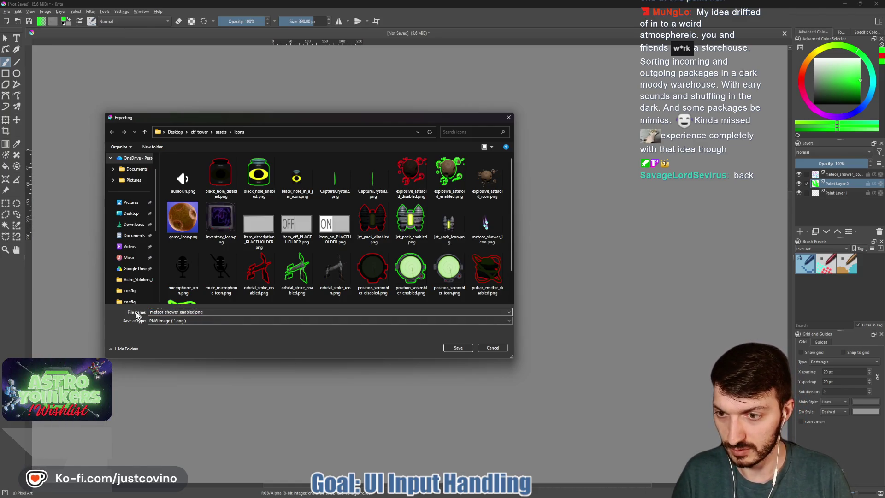
{"action": "left_click", "coordinate": [456, 348]}
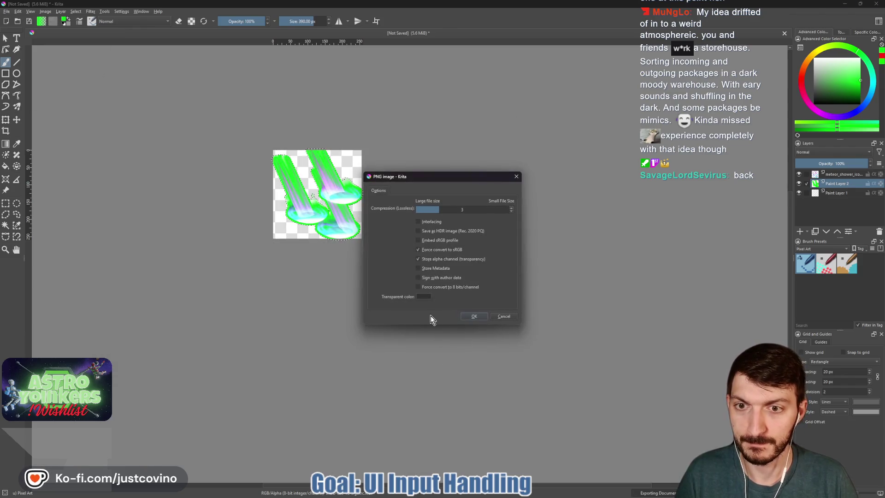
{"action": "left_click", "coordinate": [473, 317]}
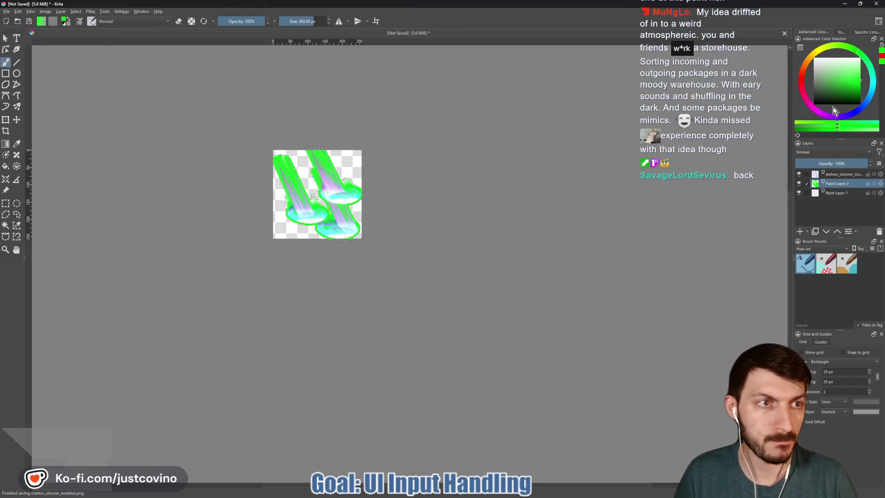
{"action": "left_click", "coordinate": [802, 83]}
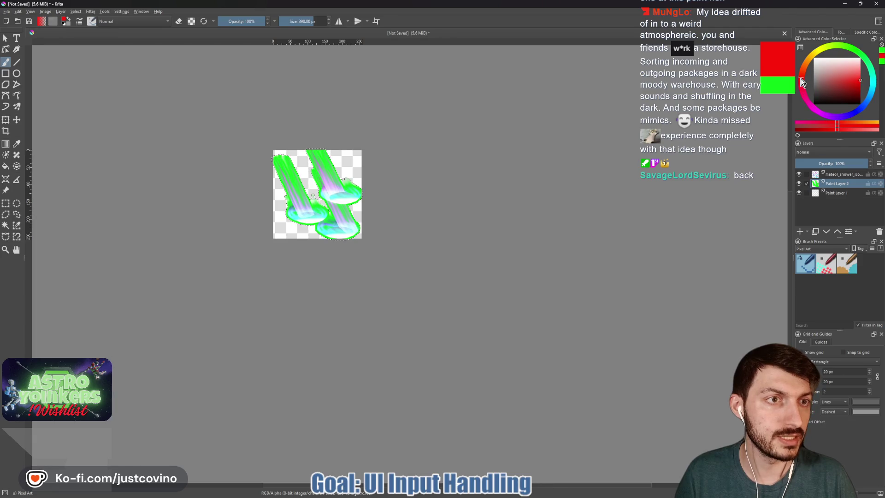
Step: Paint red over the green outline, adjusting the brush size around 444 px
{"action": "left_click", "coordinate": [326, 191]}
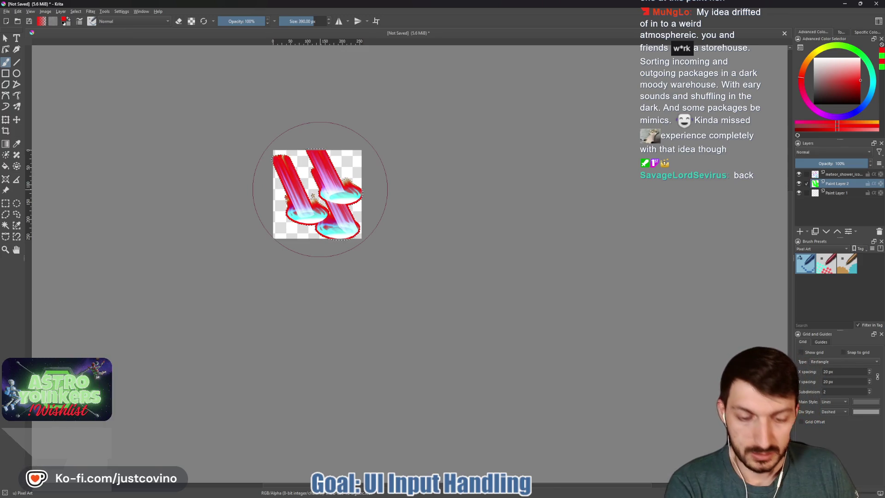
{"action": "left_click_drag", "start_coordinate": [320, 189], "coordinate": [293, 201]}
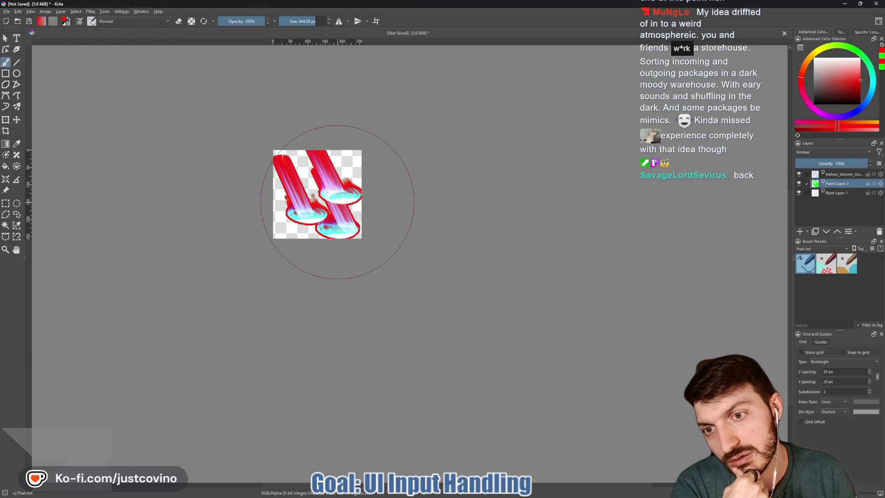
{"action": "scroll", "coordinate": [336, 201], "scroll_direction": "up", "scroll_amount": 5}
{"action": "left_click_drag", "start_coordinate": [336, 201], "coordinate": [223, 211]}
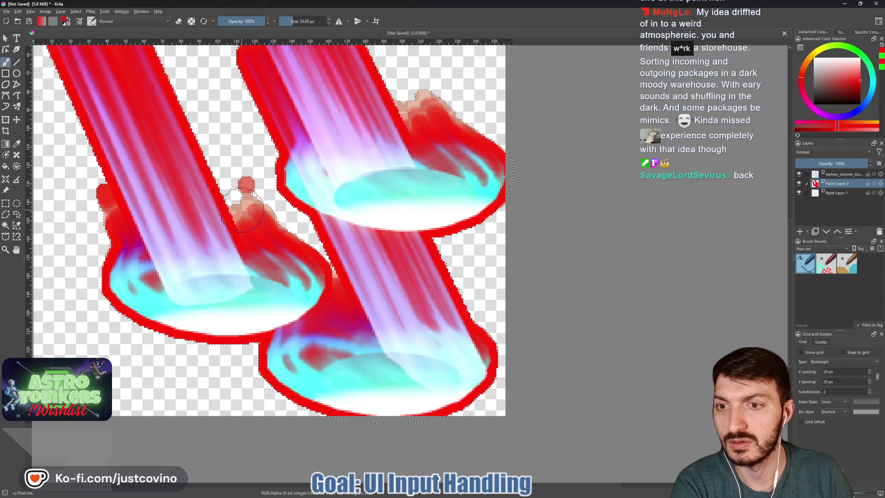
{"action": "mouse_move", "coordinate": [242, 211]}
{"action": "left_mouse_down"}
{"action": "mouse_move", "coordinate": [261, 208]}
{"action": "mouse_move", "coordinate": [263, 178]}
{"action": "mouse_move", "coordinate": [274, 194]}
{"action": "left_mouse_up"}
{"action": "scroll", "coordinate": [263, 178], "scroll_direction": "down", "scroll_amount": 5}
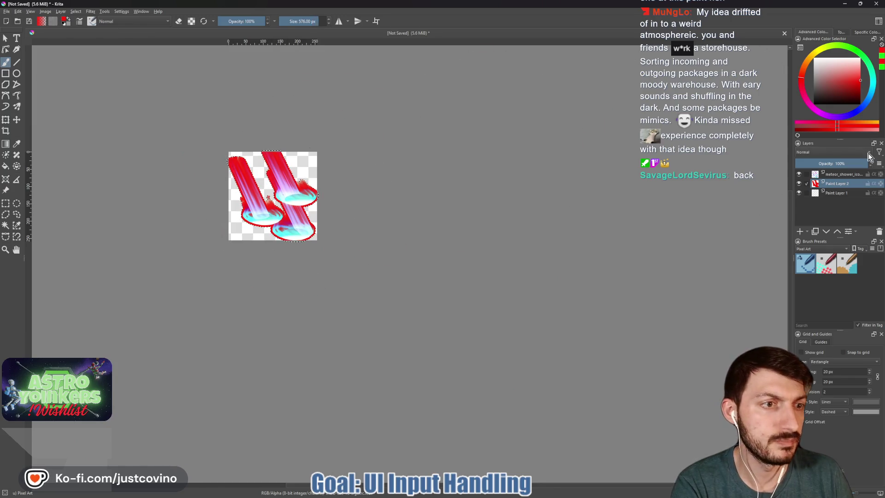
Step: Add an HSV/HSL adjustment filter mask with lightness about -80 to darken the sprite
{"action": "right_click", "coordinate": [836, 173]}
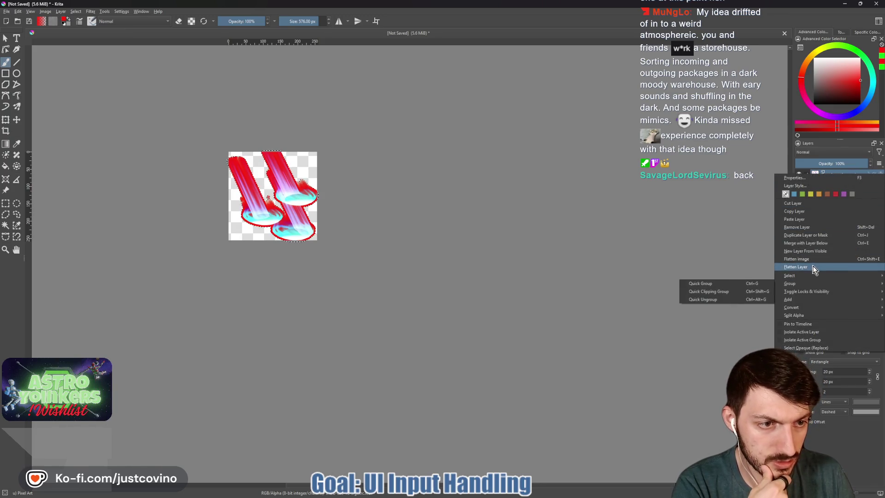
{"action": "mouse_move", "coordinate": [789, 299]}
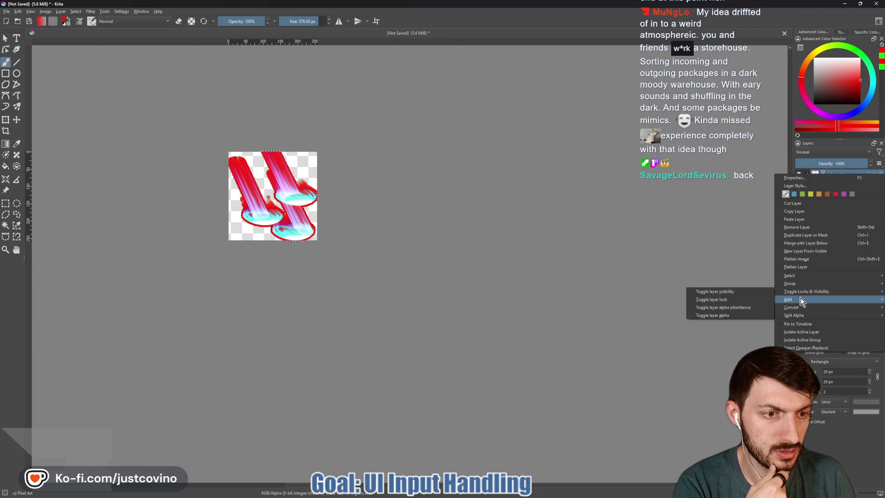
{"action": "left_click", "coordinate": [738, 307]}
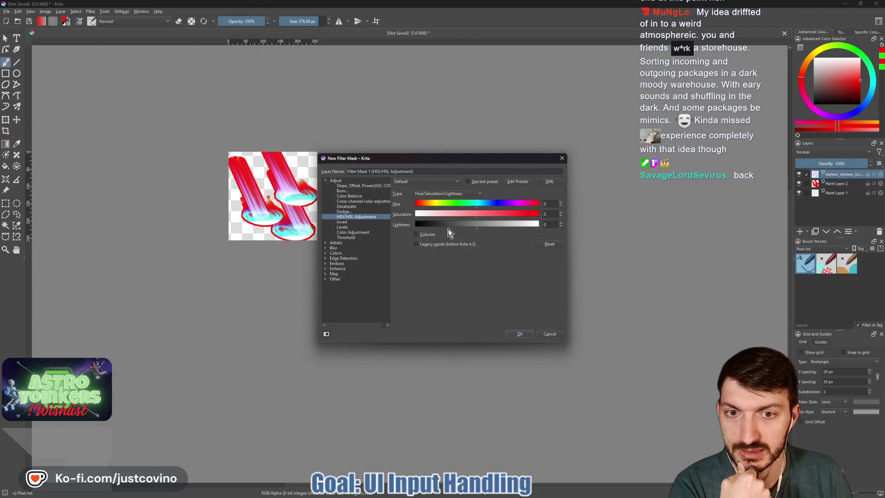
{"action": "left_click_drag", "start_coordinate": [441, 226], "coordinate": [429, 225]}
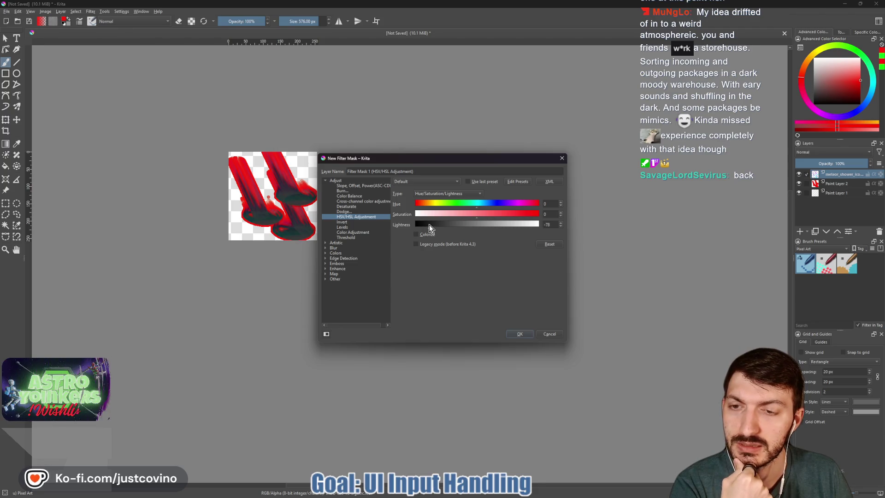
{"action": "left_click_drag", "start_coordinate": [428, 225], "coordinate": [427, 225]}
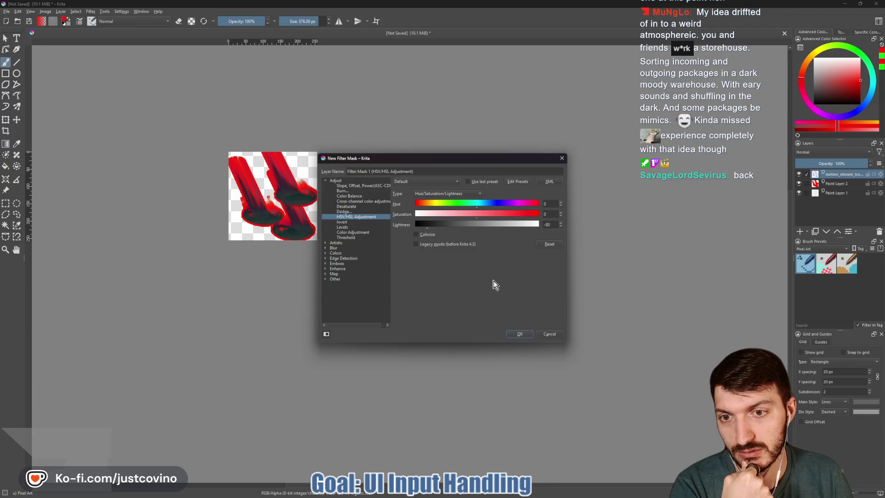
{"action": "left_click", "coordinate": [519, 335]}
{"action": "left_click", "coordinate": [11, 14]}
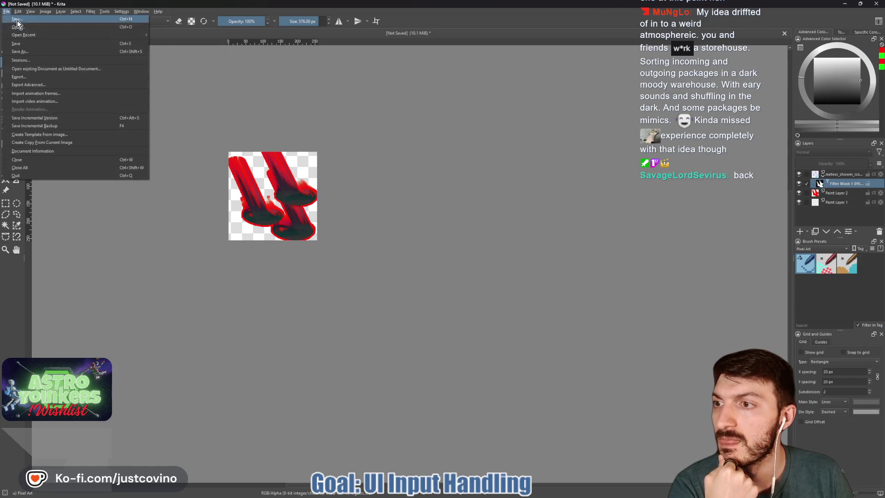
Step: Export the darkened sprite as meteor_shower_disabled.png into assets/icons and start closing the document
{"action": "left_click", "coordinate": [37, 77]}
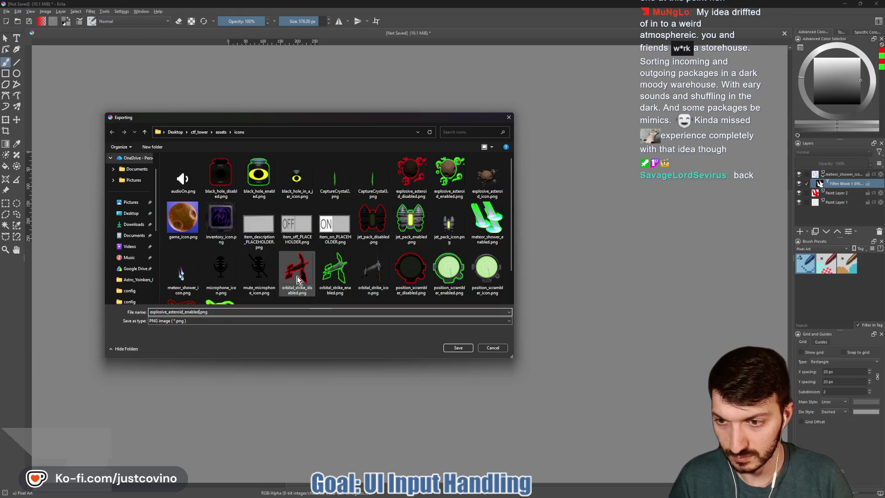
{"action": "key", "text": "BackSpace"}
{"action": "key", "text": "BackSpace"}
{"action": "key", "text": "BackSpace"}
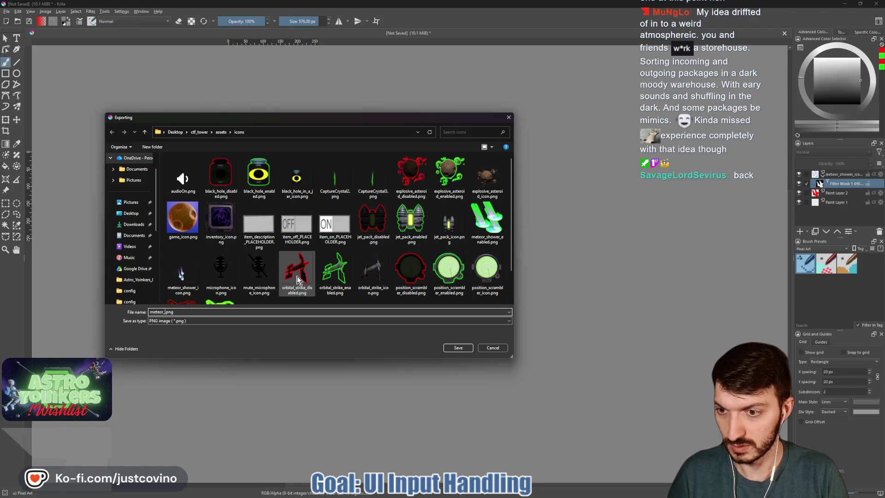
{"action": "type", "text": "shower_disabled"}
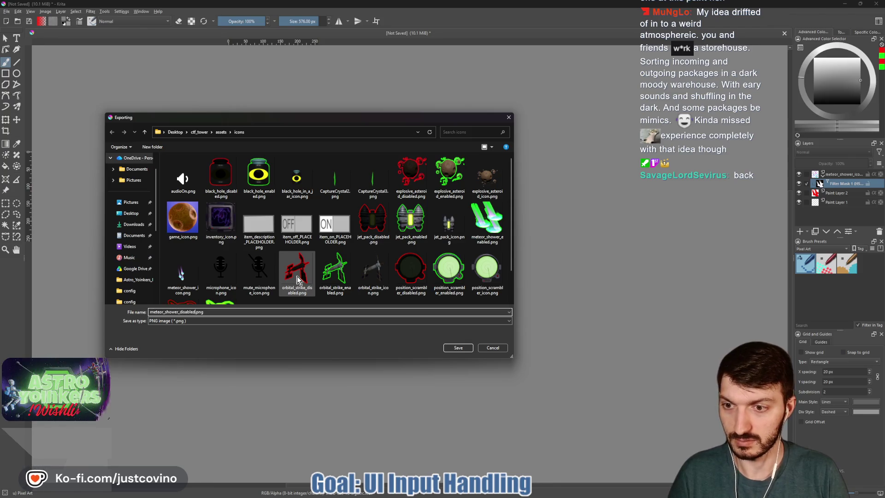
{"action": "left_click", "coordinate": [458, 349]}
{"action": "left_click", "coordinate": [470, 309]}
{"action": "key", "text": "ctrl+w"}
Step: Close Krita without saving, return to Godot and hide MeteorShowerSwitch's old Icon node
{"action": "left_click", "coordinate": [458, 264]}
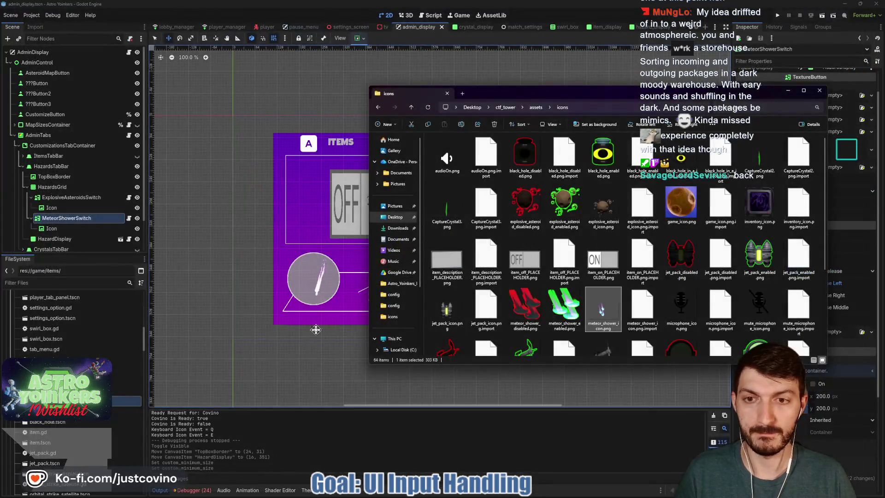
{"action": "left_click", "coordinate": [244, 374]}
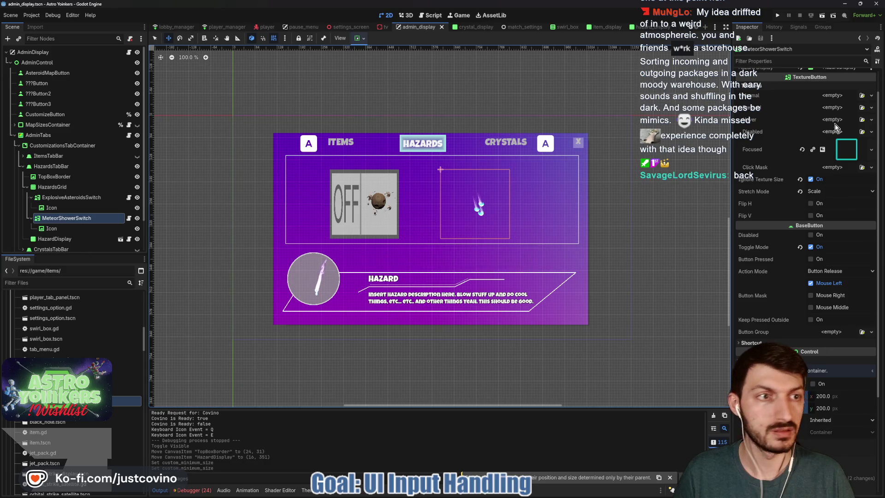
{"action": "left_click", "coordinate": [65, 229]}
{"action": "left_click", "coordinate": [137, 228]}
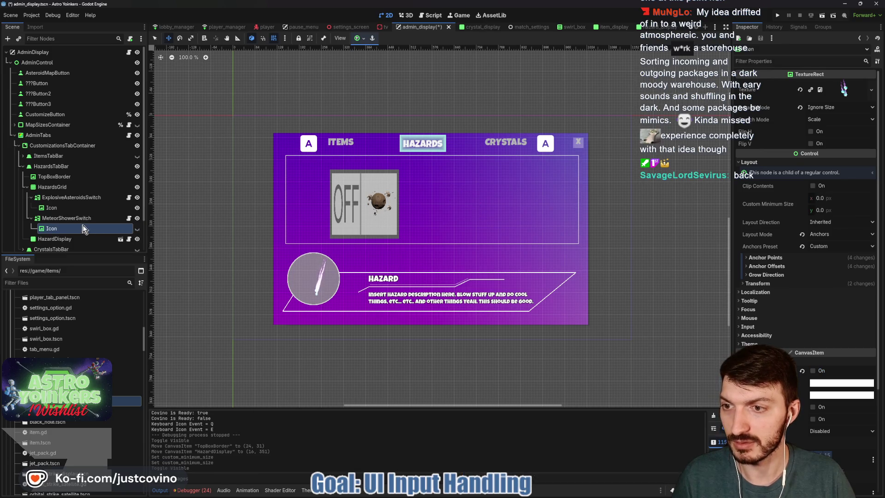
{"action": "left_click", "coordinate": [77, 220]}
Step: Quick Load meteor_shower_disabled.png as Normal texture and meteor_shower_enabled.png as Pressed
{"action": "left_click", "coordinate": [832, 97]}
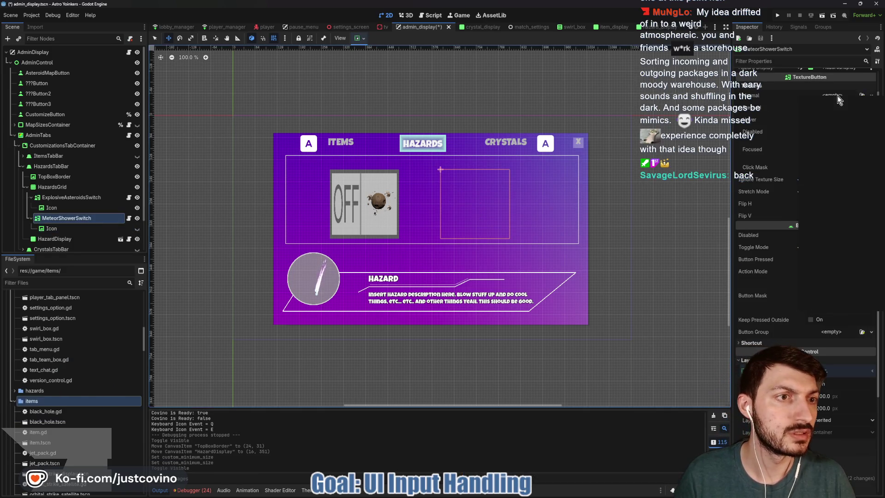
{"action": "left_click", "coordinate": [825, 274]}
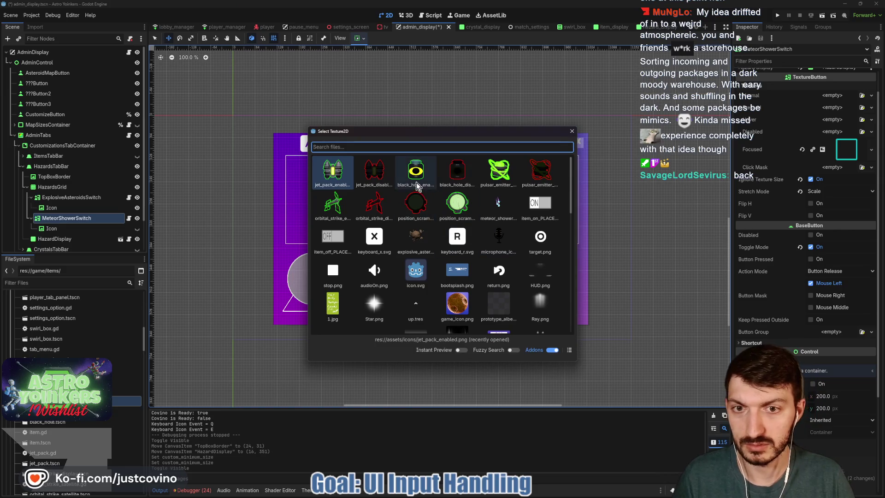
{"action": "type", "text": "mete"}
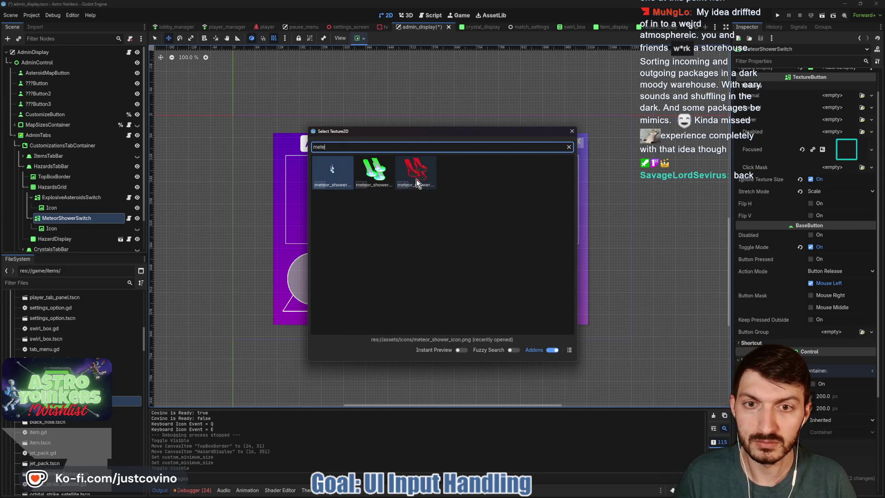
{"action": "left_click", "coordinate": [416, 179]}
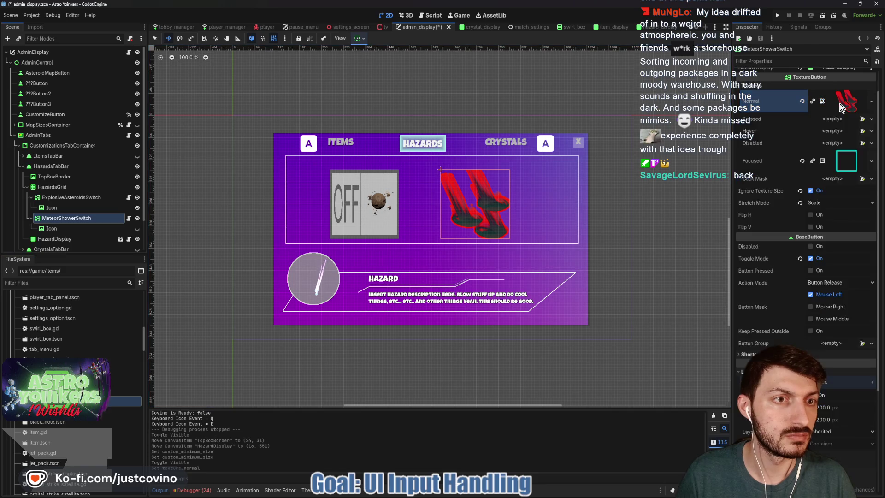
{"action": "left_click", "coordinate": [832, 119]}
{"action": "left_click", "coordinate": [823, 300]}
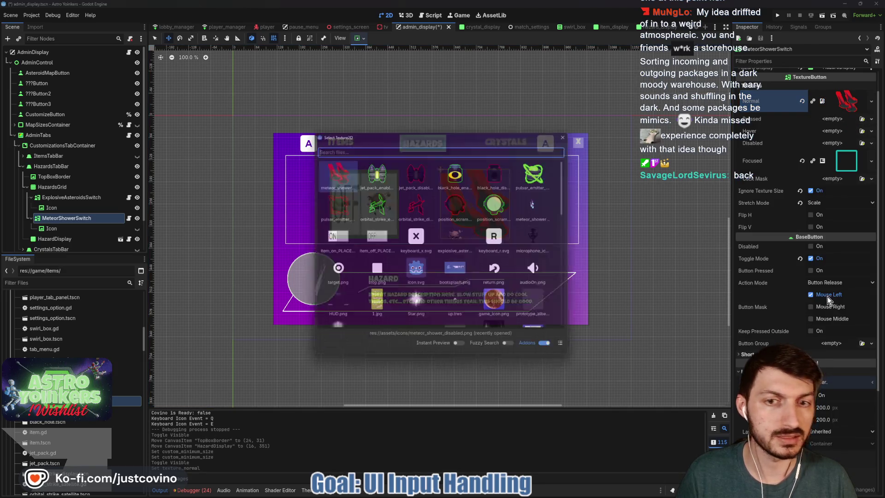
{"action": "type", "text": "meteor"}
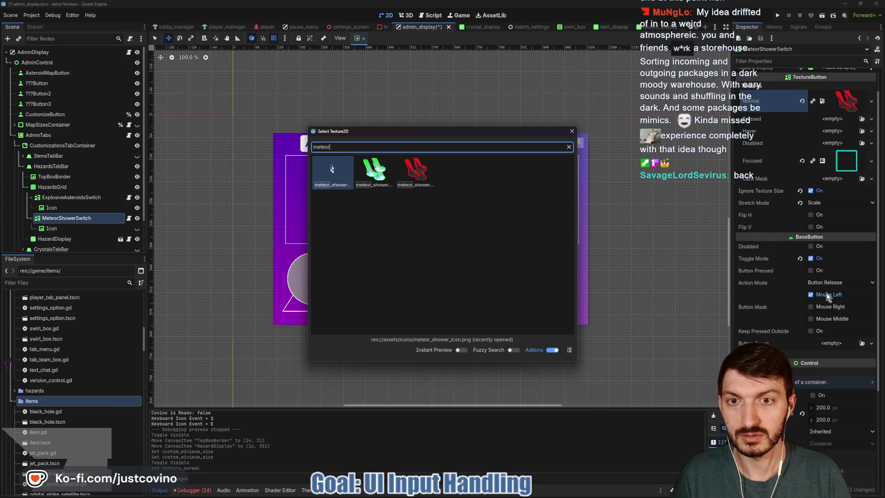
{"action": "left_click", "coordinate": [376, 174]}
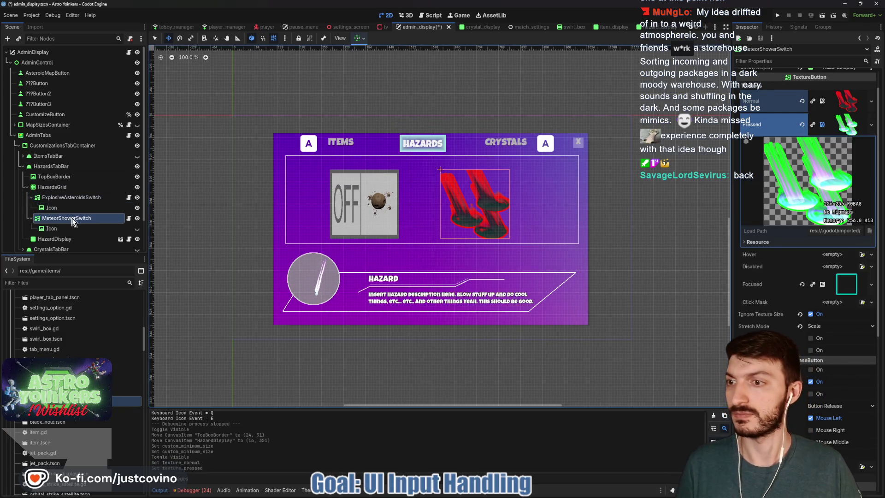
{"action": "left_click", "coordinate": [98, 200]}
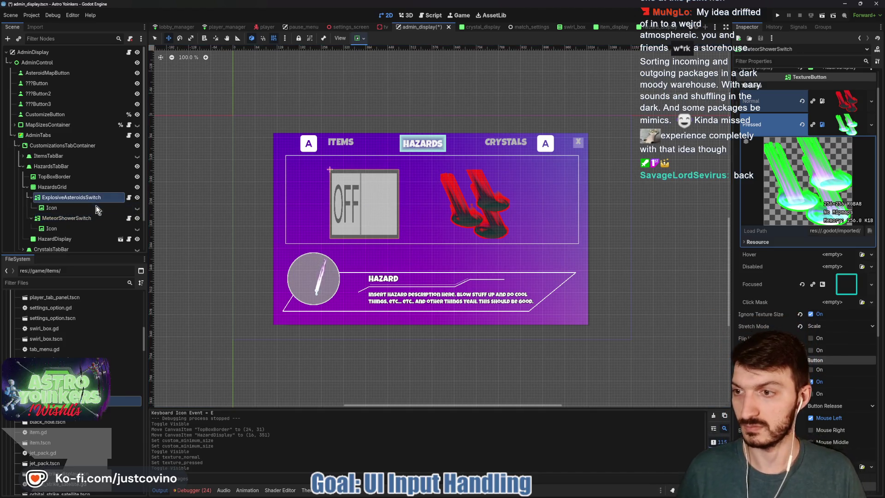
Step: Give ExplosiveAsteroidsSwitch the red explosive_asteroid disabled image as its Normal texture
{"action": "left_click", "coordinate": [843, 131]}
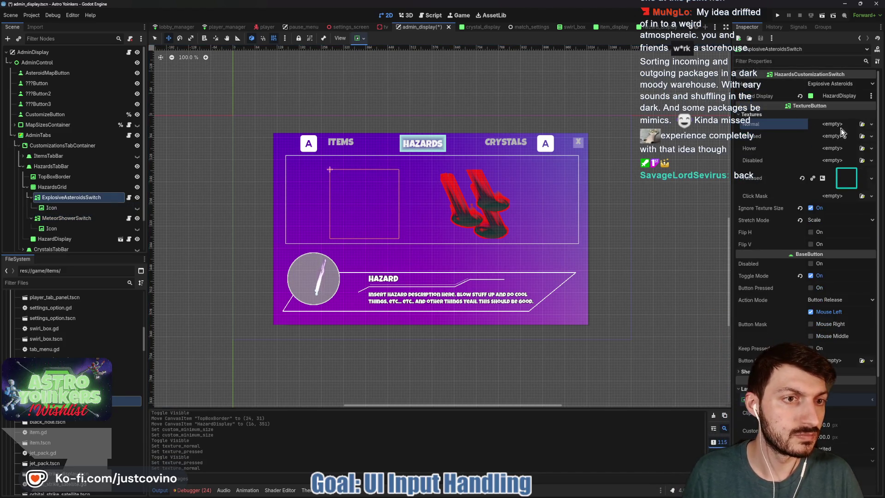
{"action": "left_click", "coordinate": [832, 129]}
{"action": "left_click", "coordinate": [830, 304]}
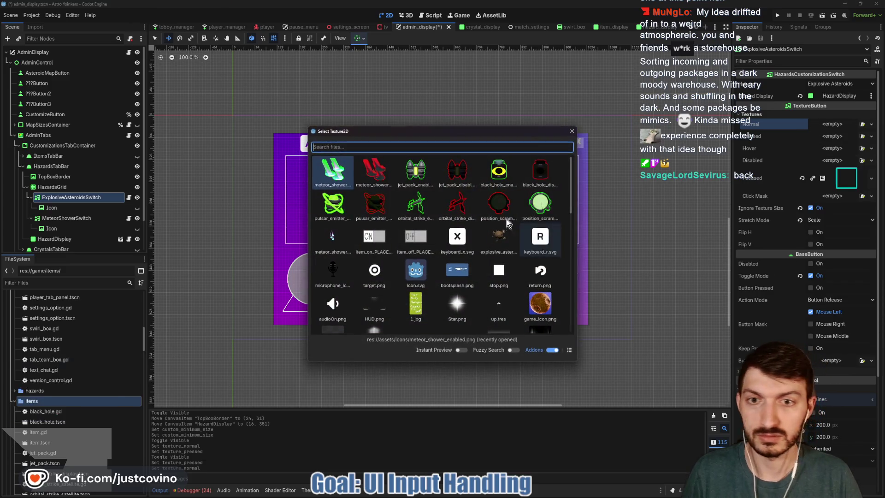
{"action": "type", "text": "explo"}
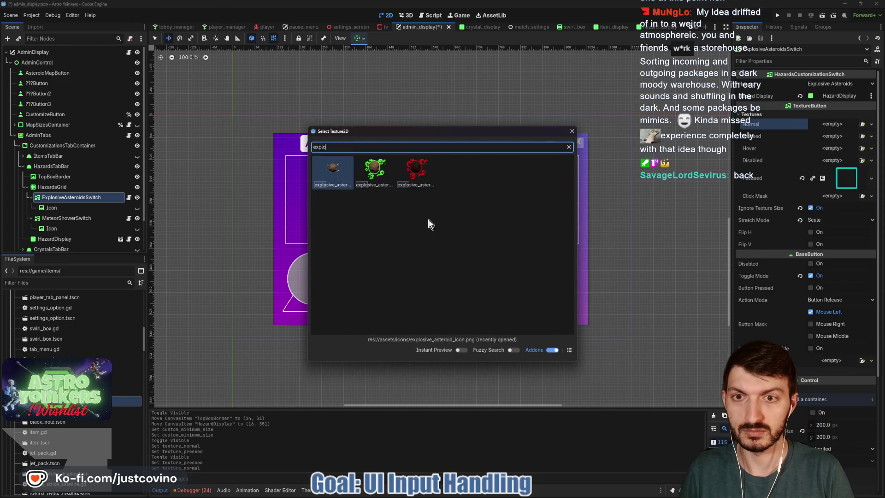
{"action": "double_click", "coordinate": [415, 171]}
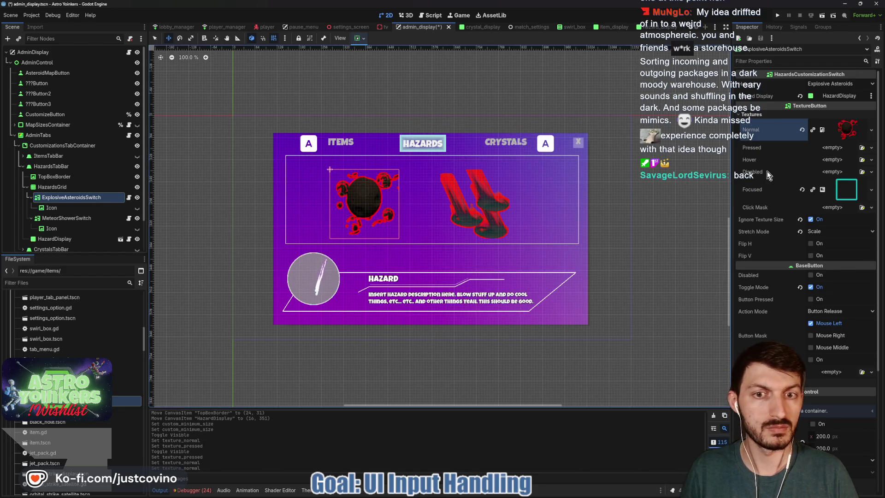
Step: Set the green explosive_asteroid enabled image as Pressed texture and open the switch script
{"action": "left_click", "coordinate": [837, 149]}
{"action": "left_click", "coordinate": [827, 325]}
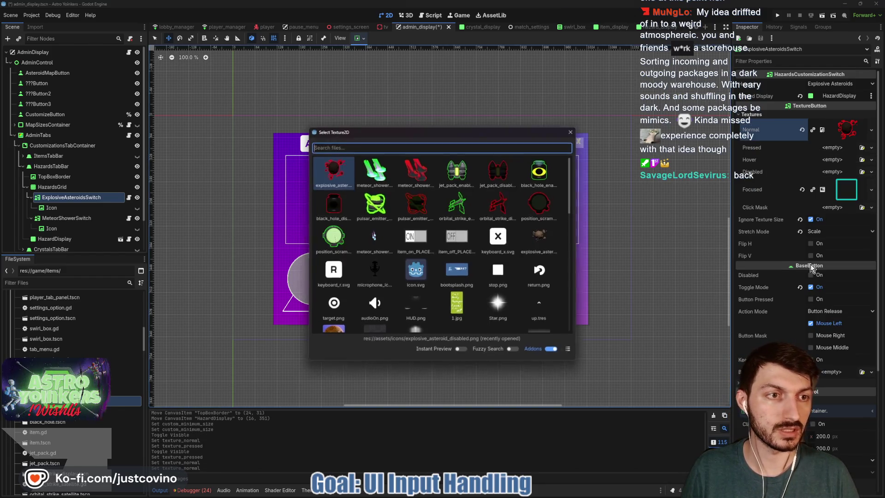
{"action": "type", "text": "explo"}
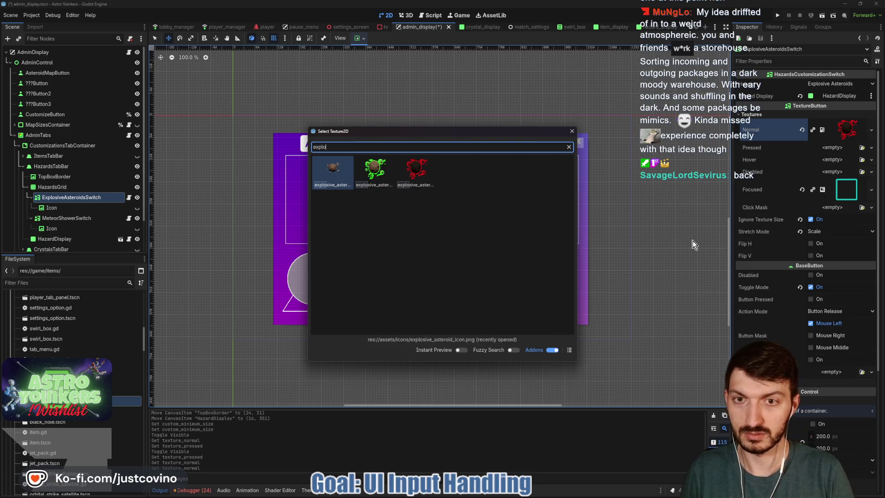
{"action": "double_click", "coordinate": [374, 170]}
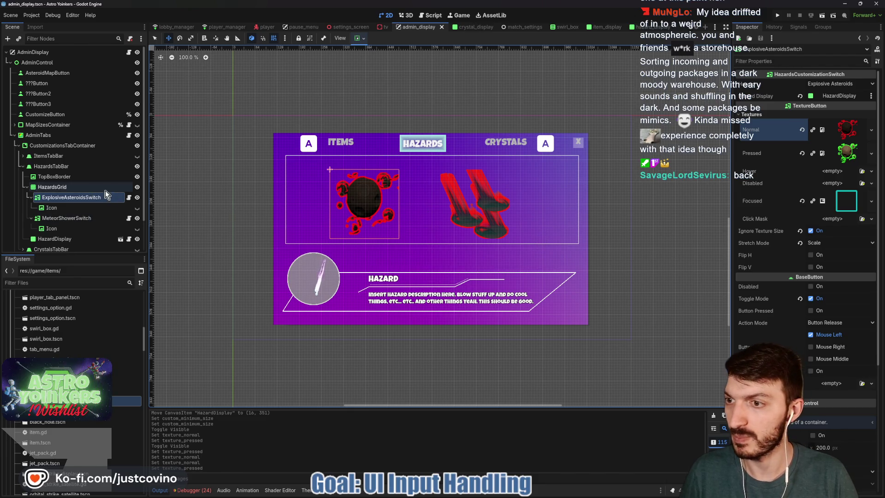
{"action": "left_click", "coordinate": [129, 197]}
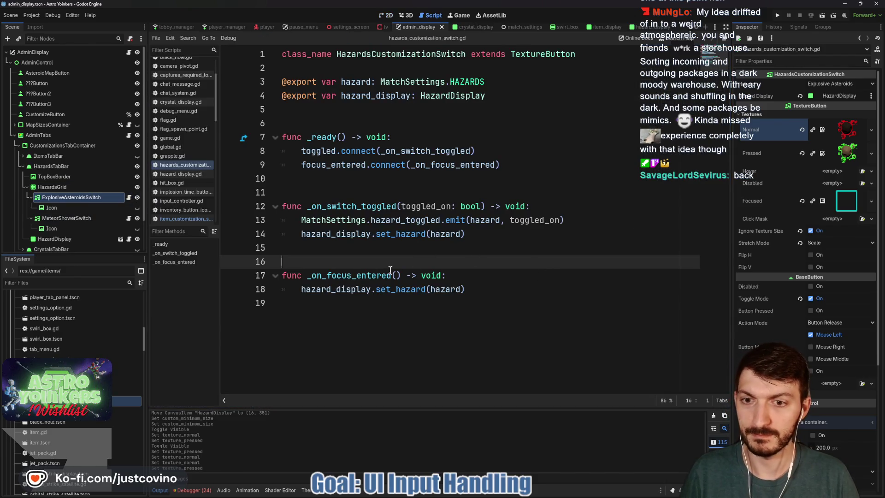
Step: Add mouse_entered.connect(_on_mouse_entered) in _ready after the focus_entered connection
{"action": "left_click", "coordinate": [532, 165]}
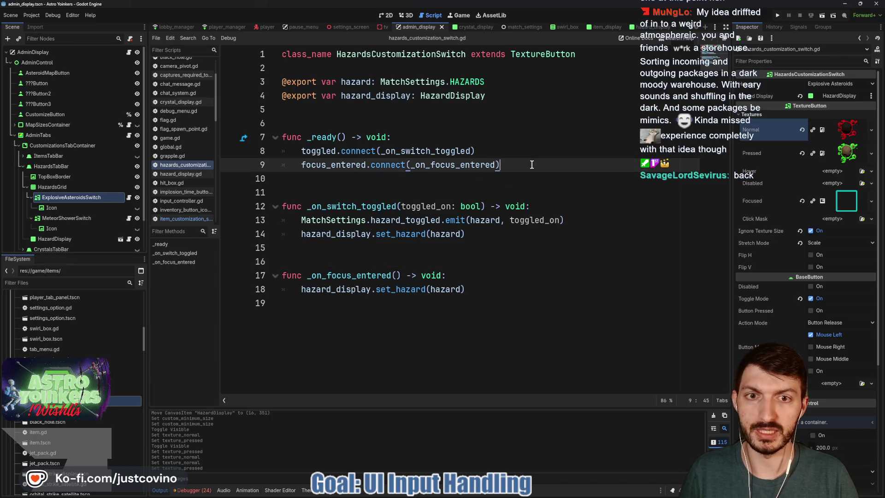
{"action": "key", "text": "Return"}
{"action": "type", "text": "mo"}
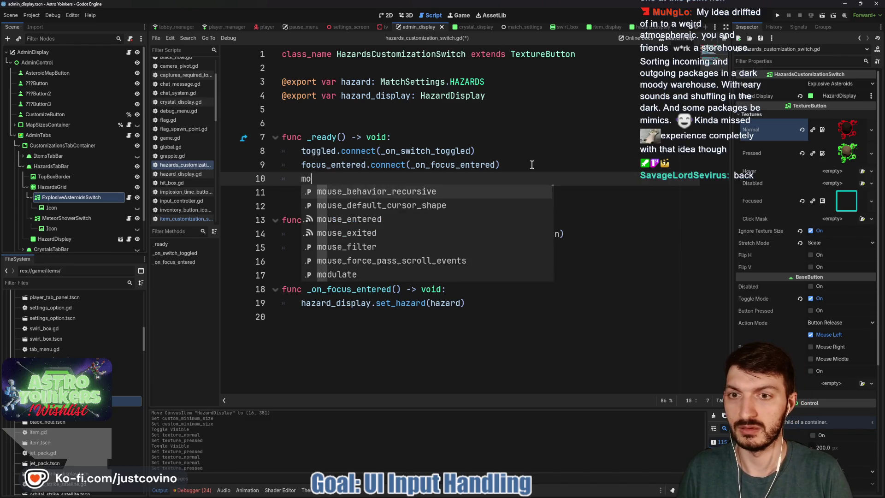
{"action": "type", "text": "use"}
{"action": "key", "text": "Return"}
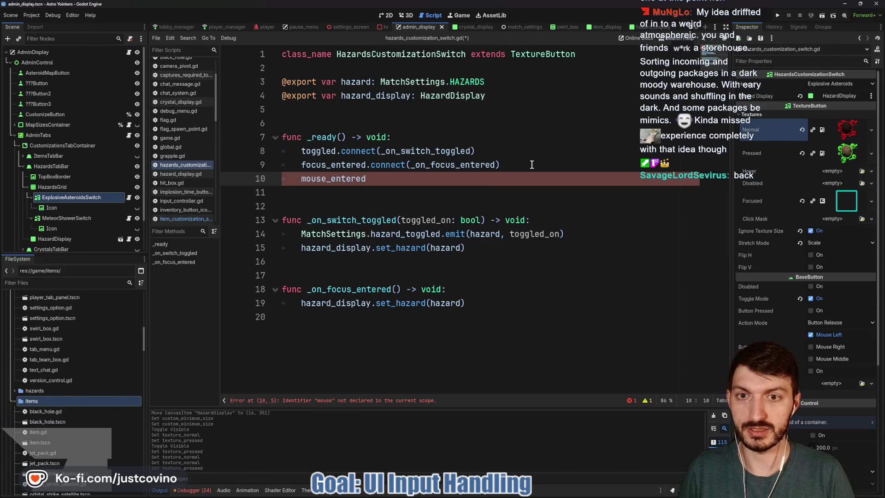
{"action": "type", "text": ".co"}
{"action": "key", "text": "Return"}
{"action": "type", "text": "_"}
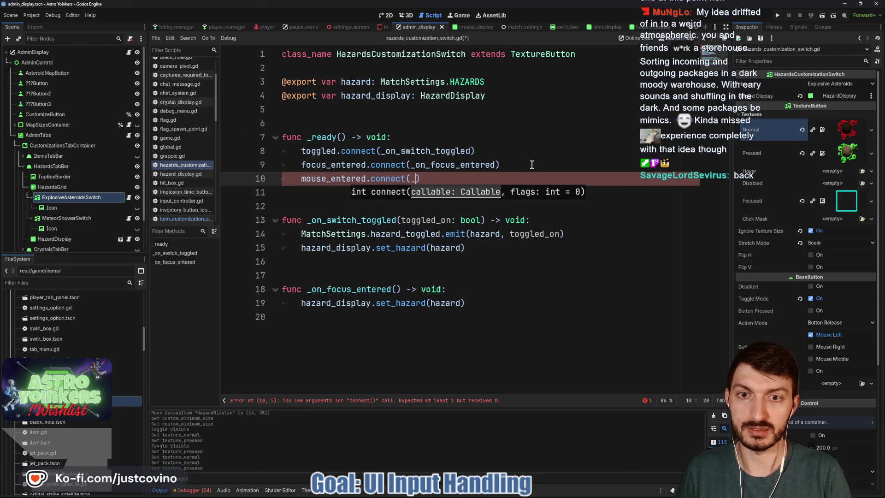
{"action": "type", "text": "on_mouse_entere"}
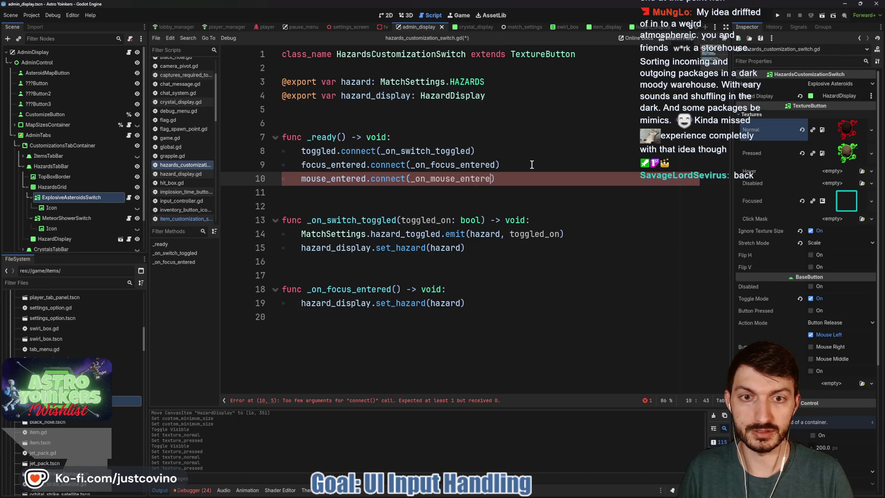
Step: Define _on_mouse_entered() calling hazard_display.set_hazard(hazard) and save the script
{"action": "left_click", "coordinate": [337, 337]}
{"action": "key", "text": "Return"}
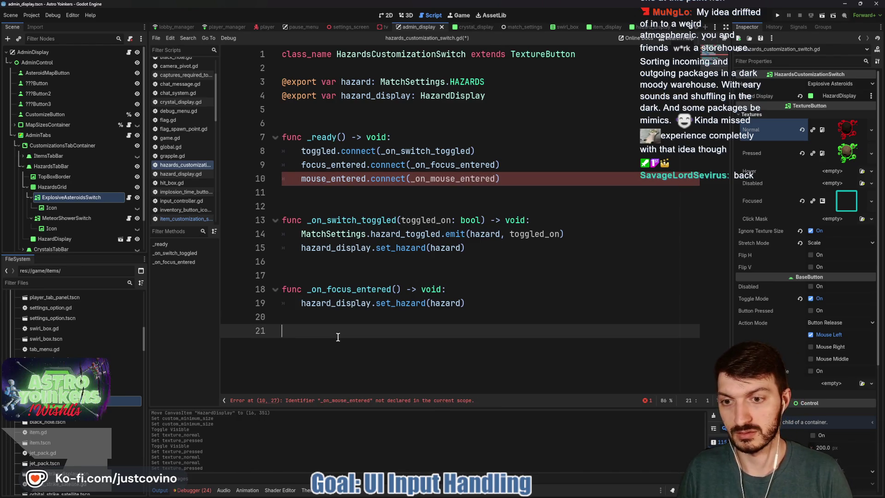
{"action": "key", "text": "Return"}
{"action": "type", "text": "func _on_mouse_entered()"}
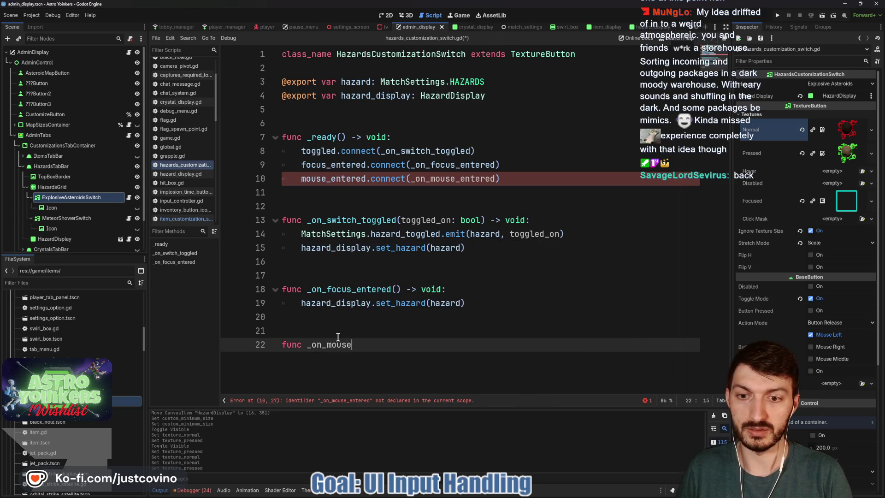
{"action": "type", "text": " -"}
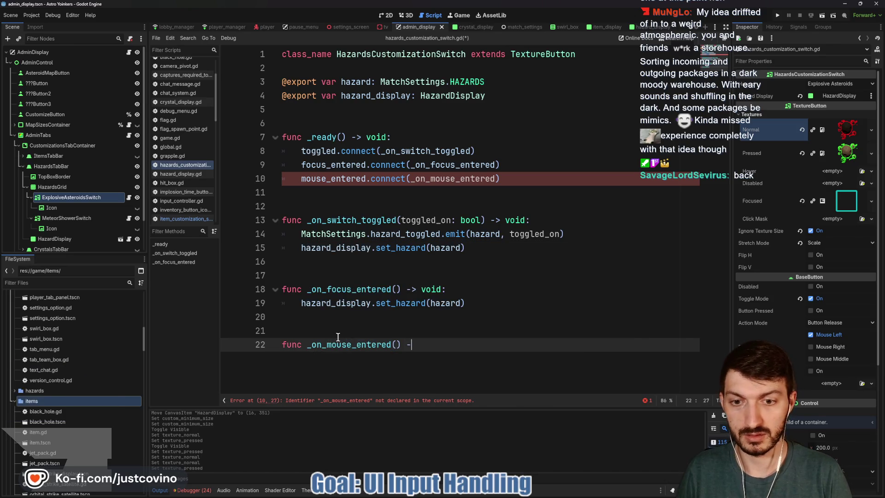
{"action": "type", "text": "> void:"}
{"action": "key", "text": "Return"}
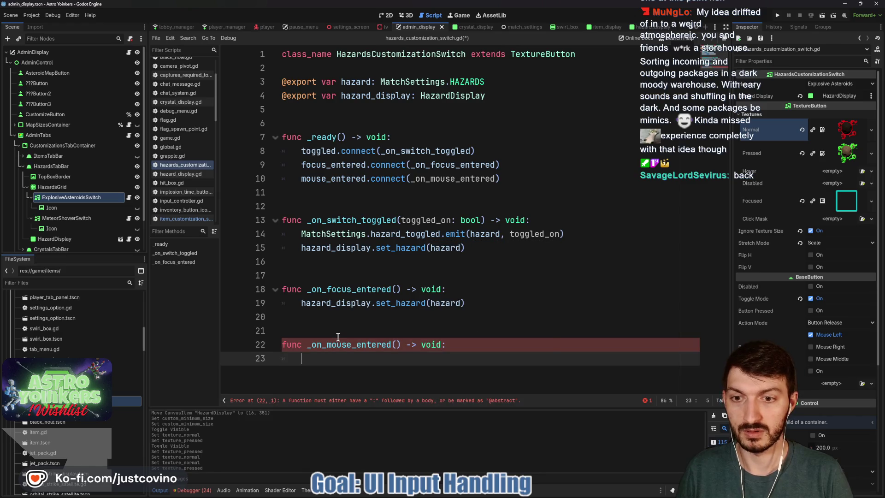
{"action": "type", "text": "haza"}
{"action": "key", "text": "Return"}
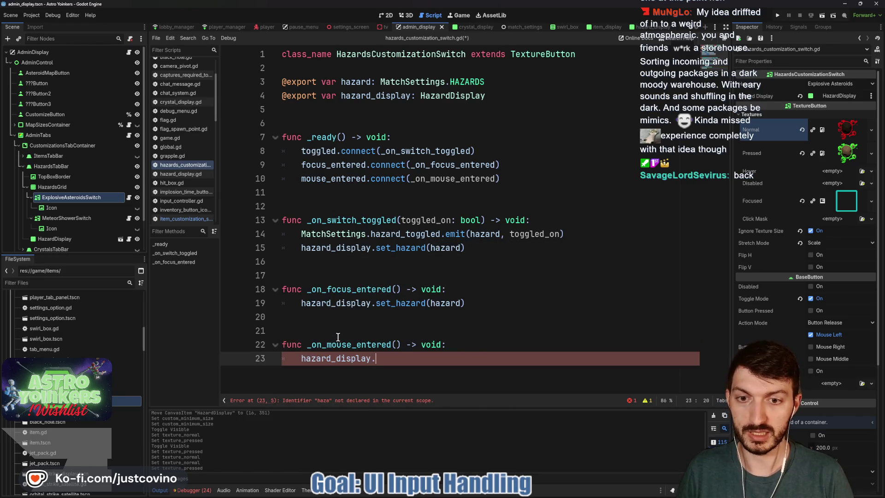
{"action": "type", "text": "set_h"}
{"action": "key", "text": "Return"}
{"action": "type", "text": "hazard"}
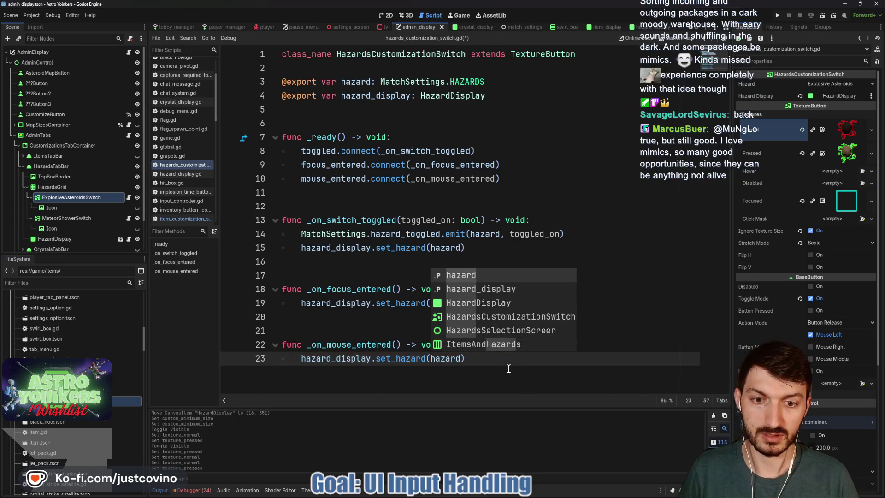
{"action": "key", "text": "Right"}
{"action": "key", "text": "ctrl+s"}
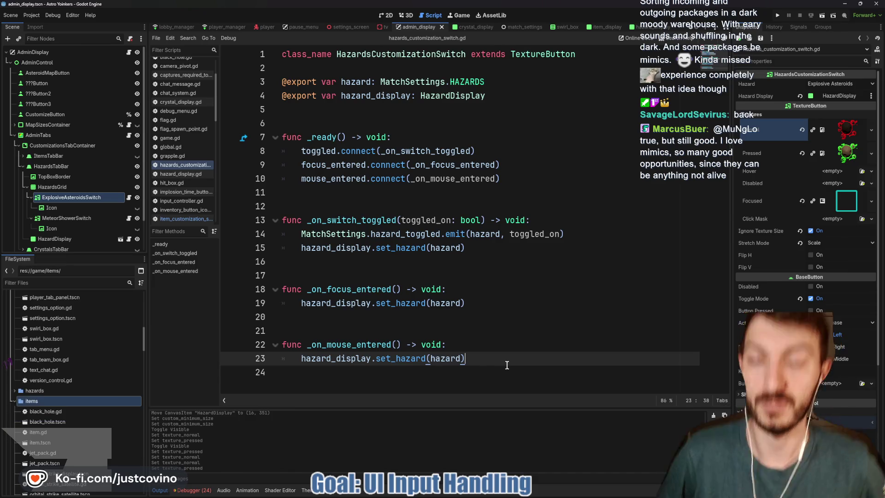
{"action": "mouse_move", "coordinate": [387, 165]}
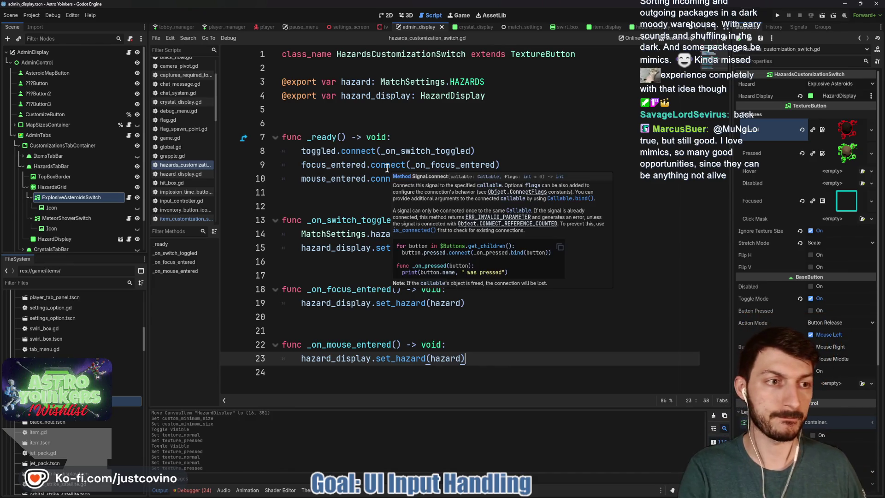
{"action": "left_click", "coordinate": [384, 15]}
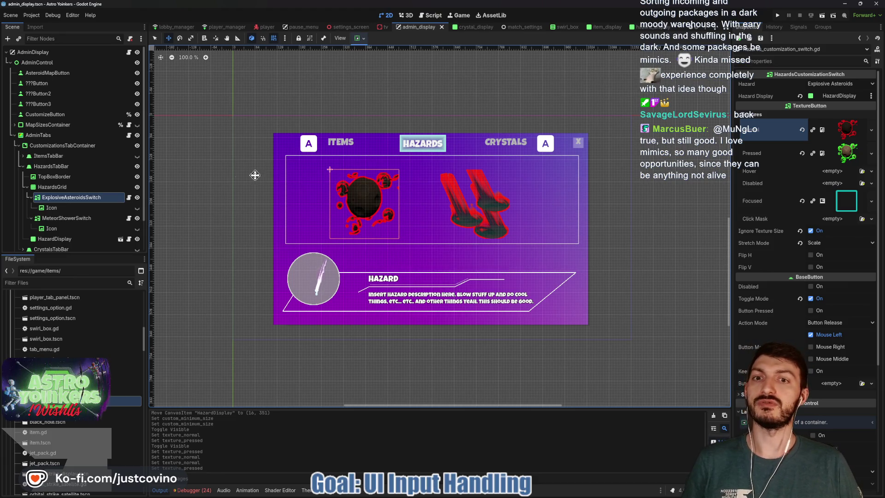
Step: Delete the Icon nodes under the ExplosiveAsteroids and MeteorShower hazard switches
{"action": "left_click", "coordinate": [68, 209]}
{"action": "left_click", "coordinate": [61, 228], "text": "ctrl"}
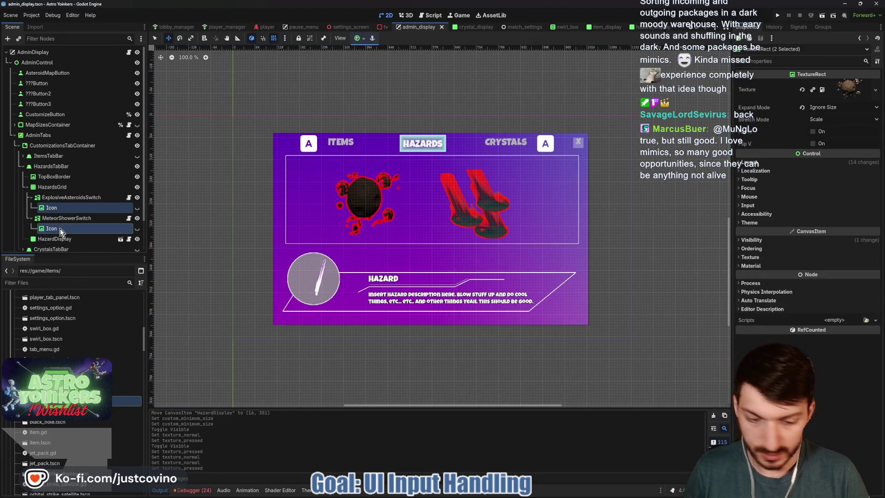
{"action": "key", "text": "Delete"}
{"action": "left_click", "coordinate": [426, 253]}
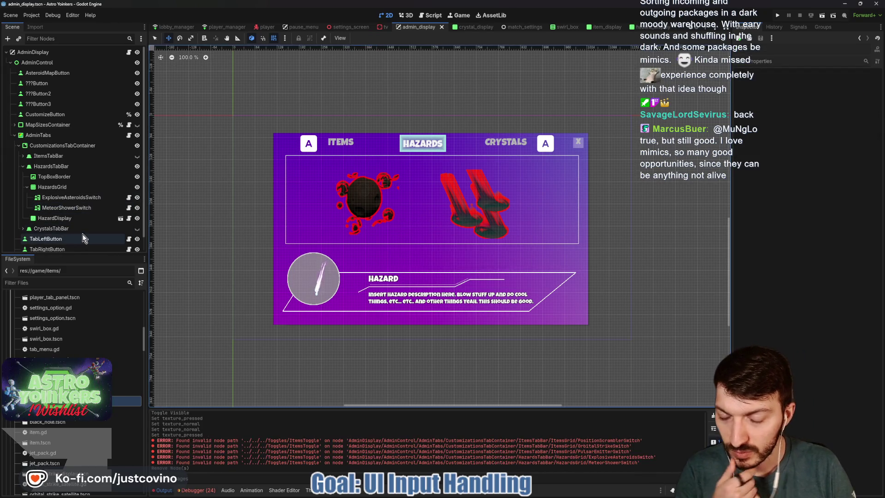
Step: Delete the Icon nodes under all five item switches and save the admin display scene
{"action": "left_click", "coordinate": [22, 157]}
{"action": "left_click", "coordinate": [52, 218]}
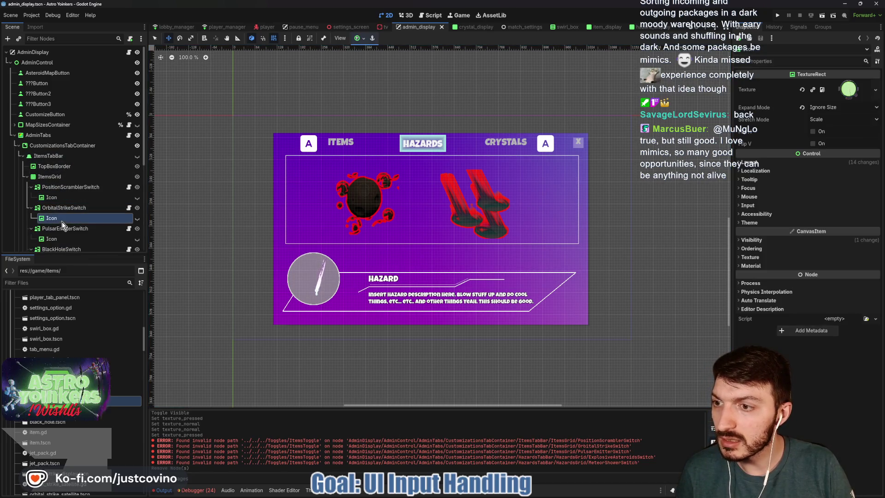
{"action": "left_click", "coordinate": [50, 198], "text": "ctrl"}
{"action": "scroll", "coordinate": [63, 226], "scroll_direction": "down", "scroll_amount": 2}
{"action": "left_click", "coordinate": [53, 188], "text": "ctrl"}
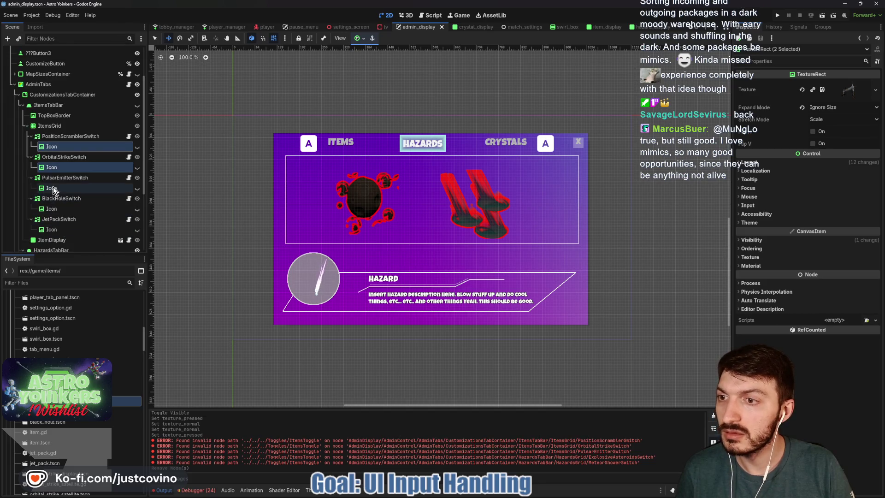
{"action": "left_click", "coordinate": [54, 208], "text": "ctrl"}
{"action": "left_click", "coordinate": [55, 229], "text": "ctrl"}
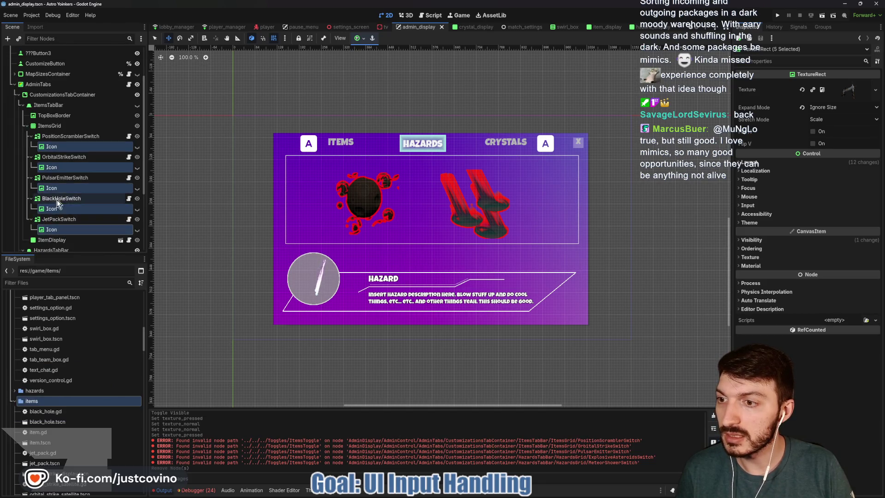
{"action": "scroll", "coordinate": [56, 202], "scroll_direction": "down", "scroll_amount": 1}
{"action": "key", "text": "Delete"}
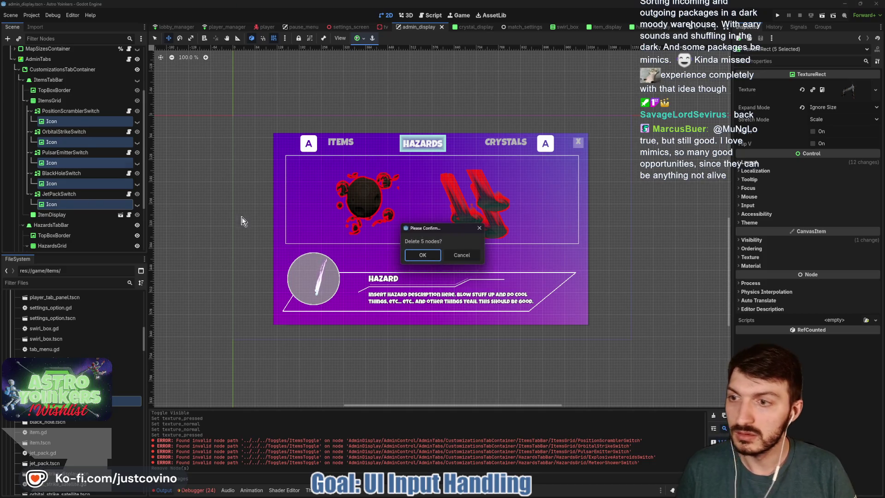
{"action": "left_click", "coordinate": [423, 257]}
{"action": "key", "text": "ctrl+s"}
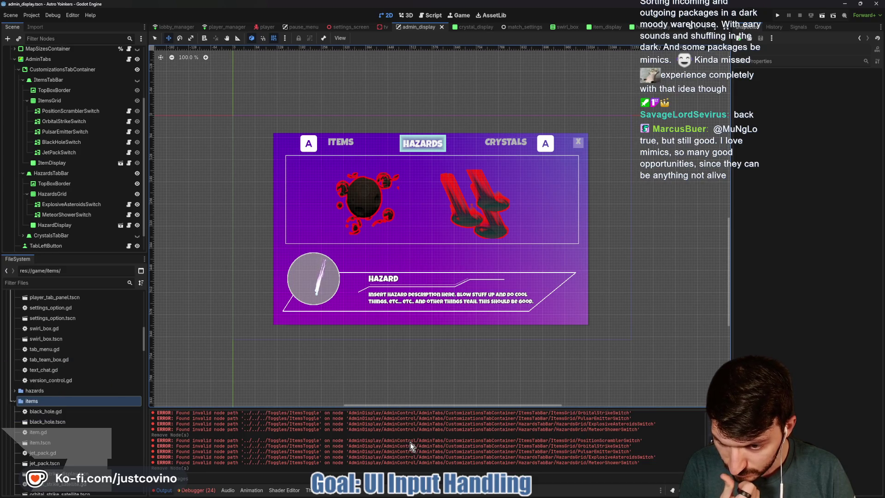
{"action": "scroll", "coordinate": [85, 210], "scroll_direction": "up", "scroll_amount": 3}
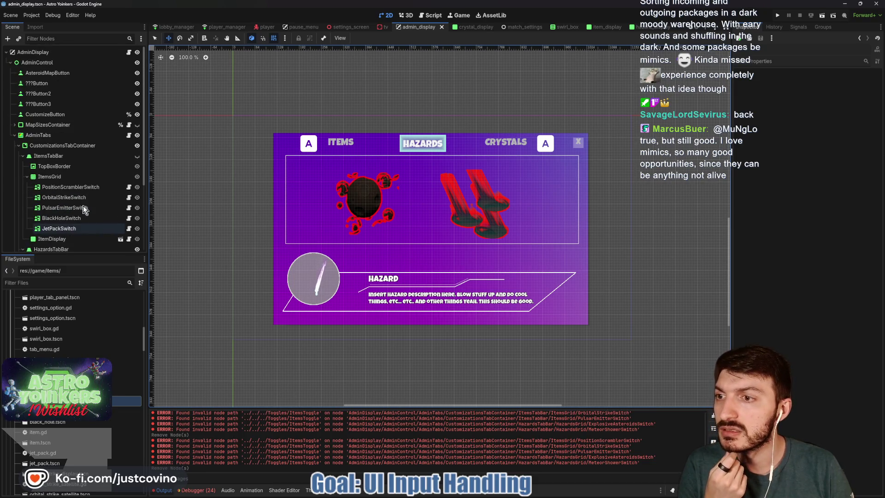
Step: Inspect ItemDisplay, clear the Output log and expand the CrystalsTabBar branch
{"action": "left_click", "coordinate": [99, 238]}
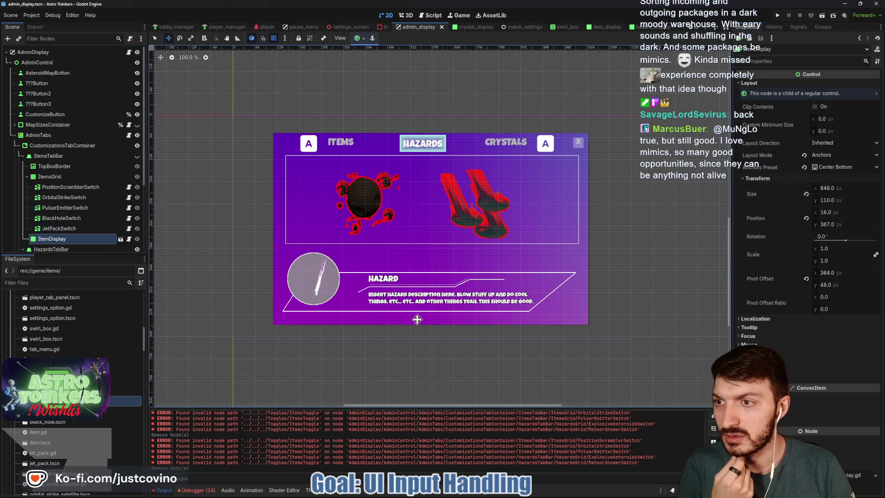
{"action": "left_click", "coordinate": [713, 415]}
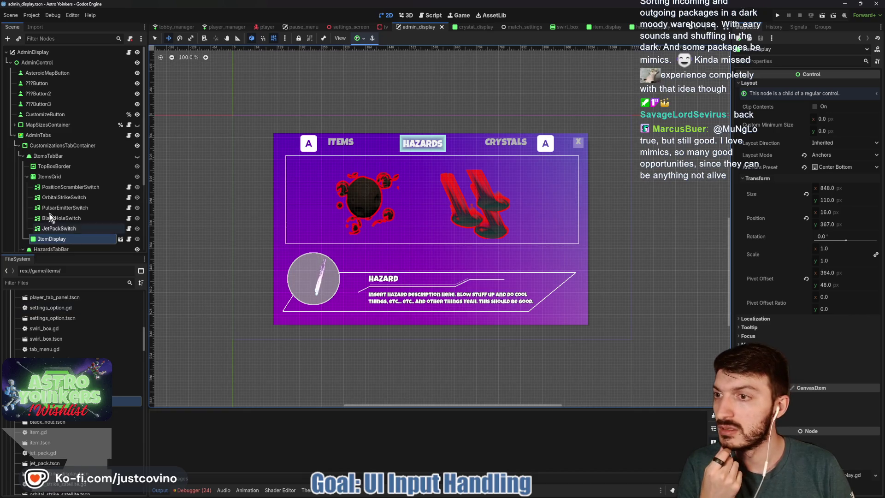
{"action": "scroll", "coordinate": [46, 179], "scroll_direction": "down", "scroll_amount": 2}
{"action": "scroll", "coordinate": [46, 179], "scroll_direction": "down", "scroll_amount": 1}
{"action": "scroll", "coordinate": [58, 192], "scroll_direction": "down", "scroll_amount": 2}
{"action": "left_click", "coordinate": [23, 214]}
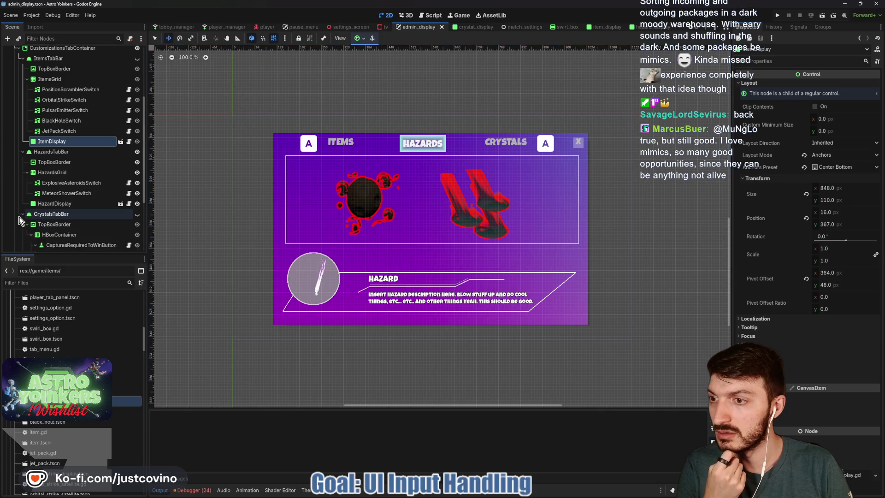
Step: Collapse the HazardsTabBar and ItemsTabBar branches and run the game
{"action": "left_click", "coordinate": [23, 153]}
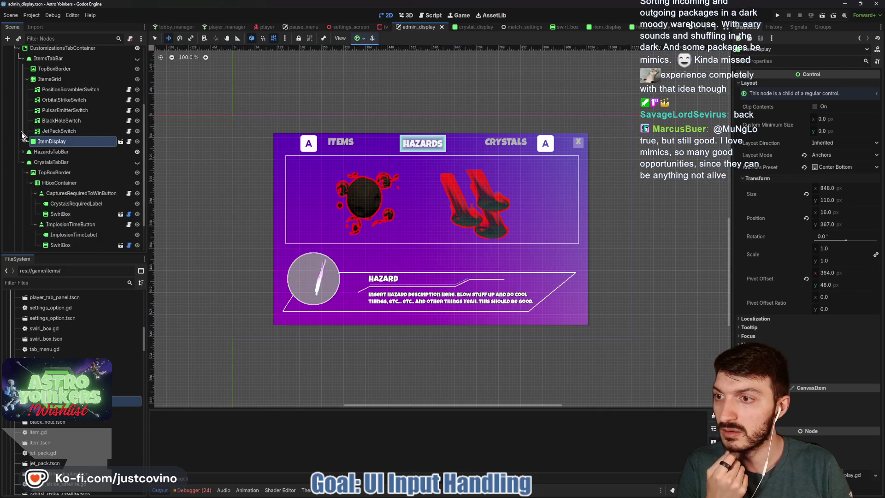
{"action": "left_click", "coordinate": [22, 59]}
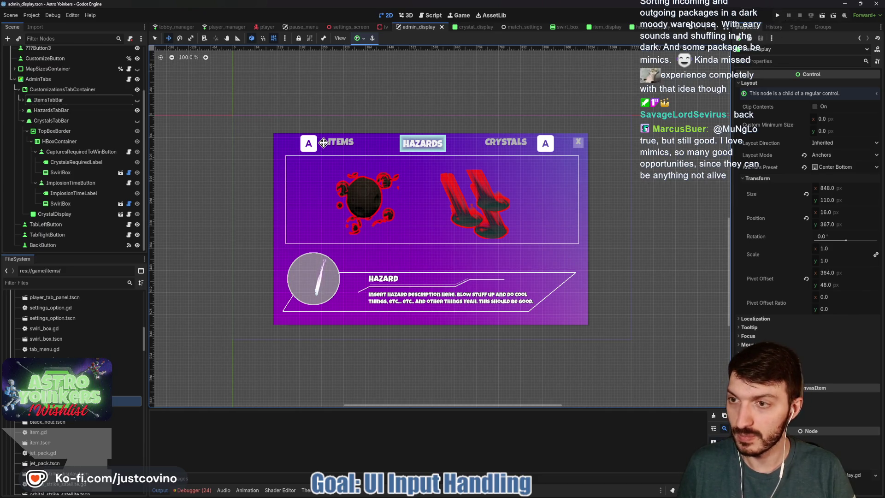
{"action": "left_click", "coordinate": [779, 17]}
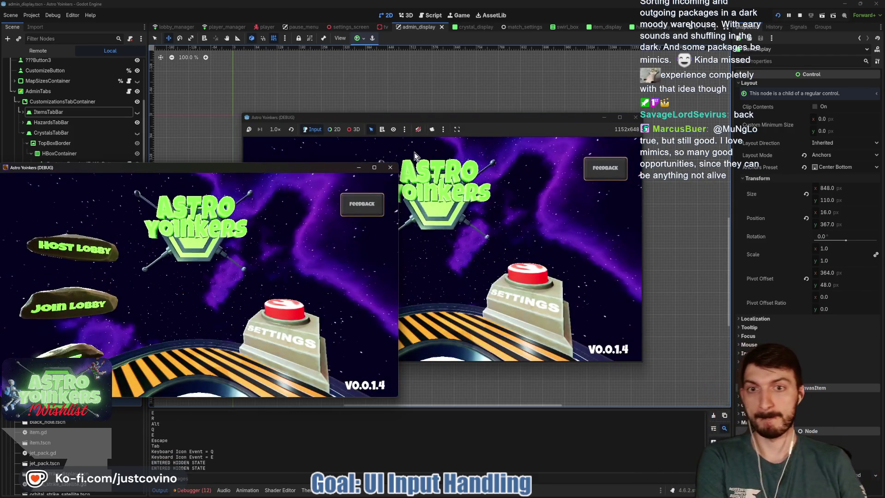
Step: Host a private lobby, walk to the admin consoles and bring up the admin display
{"action": "left_click", "coordinate": [391, 167]}
{"action": "left_click", "coordinate": [323, 207]}
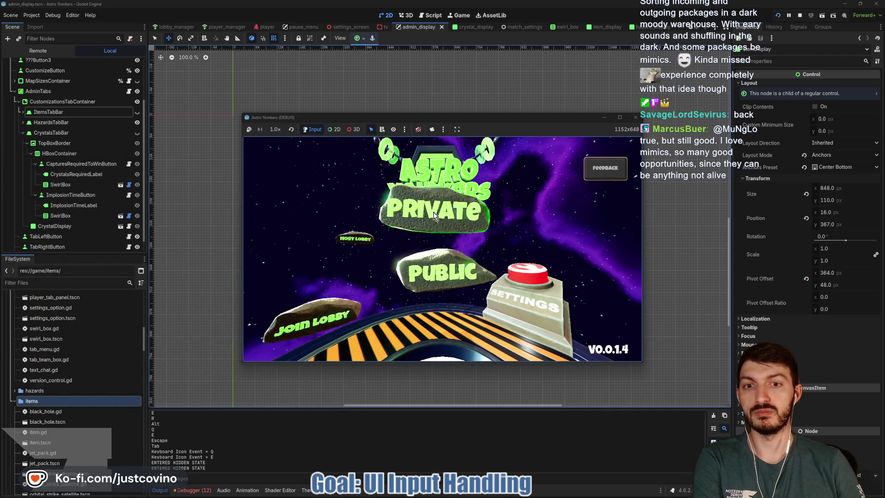
{"action": "left_click", "coordinate": [433, 211]}
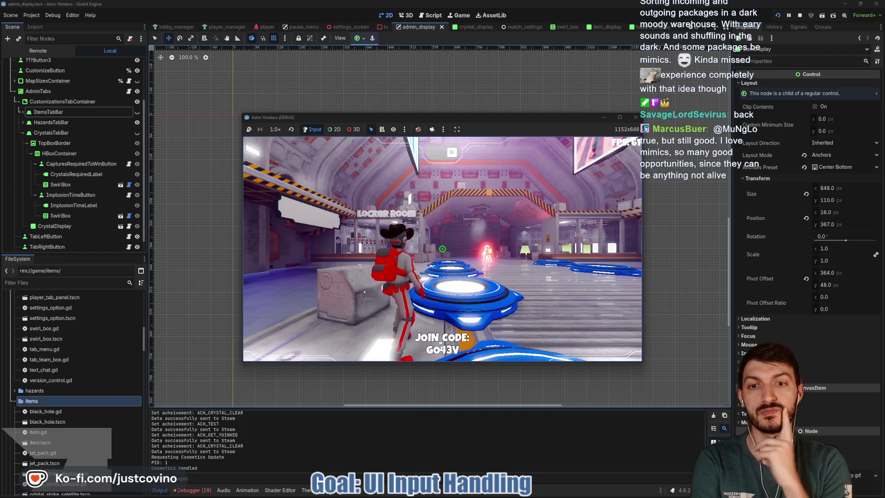
{"action": "key", "text": "w"}
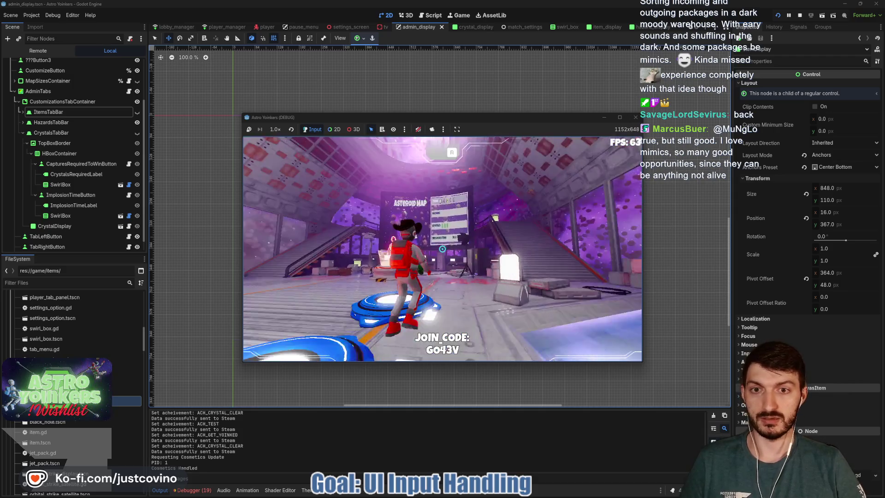
{"action": "key", "text": "w"}
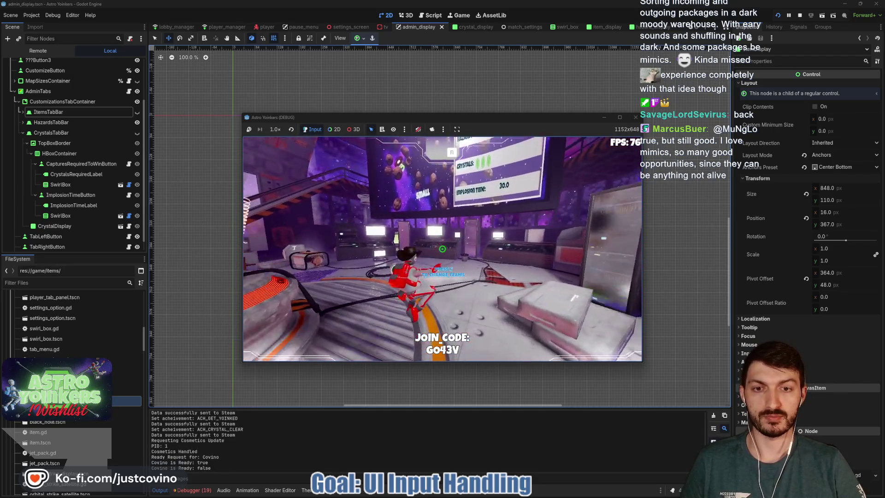
{"action": "key", "text": "w"}
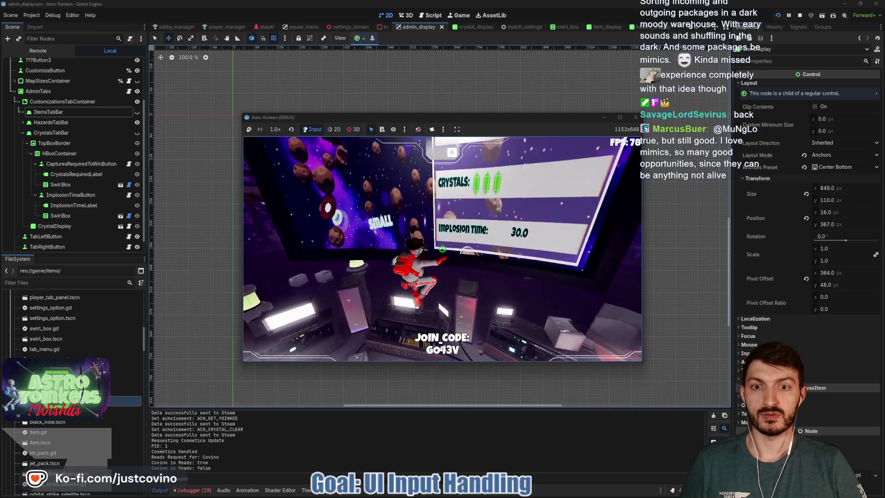
{"action": "key", "text": "e"}
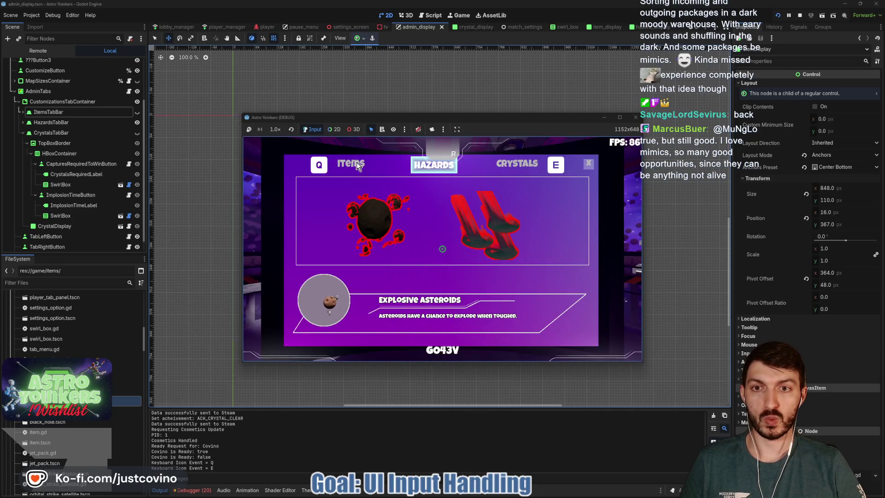
Step: Browse the Items, Hazards and Crystals tabs and enable the meteor shower hazard
{"action": "left_click", "coordinate": [358, 166]}
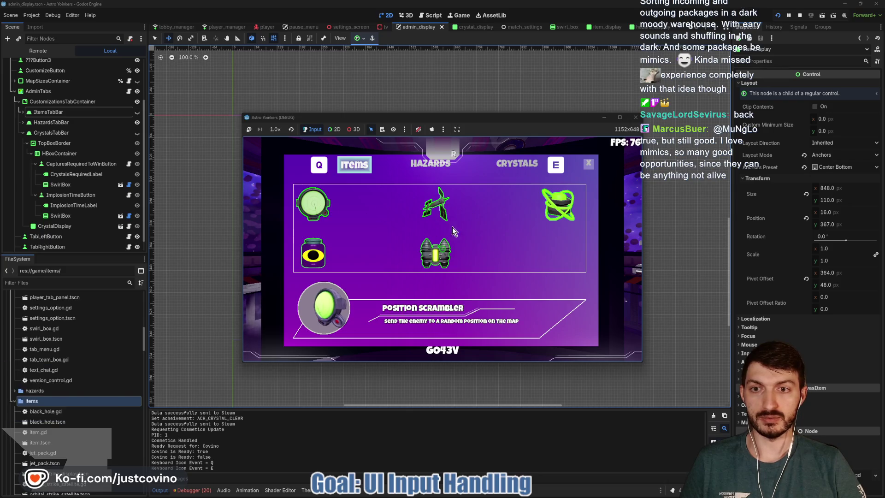
{"action": "left_click", "coordinate": [422, 166]}
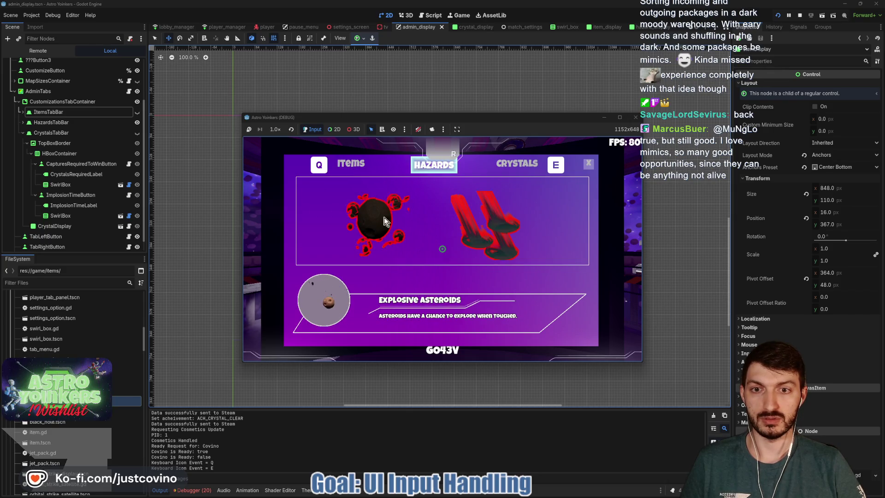
{"action": "left_click", "coordinate": [510, 234]}
{"action": "left_click", "coordinate": [355, 170]}
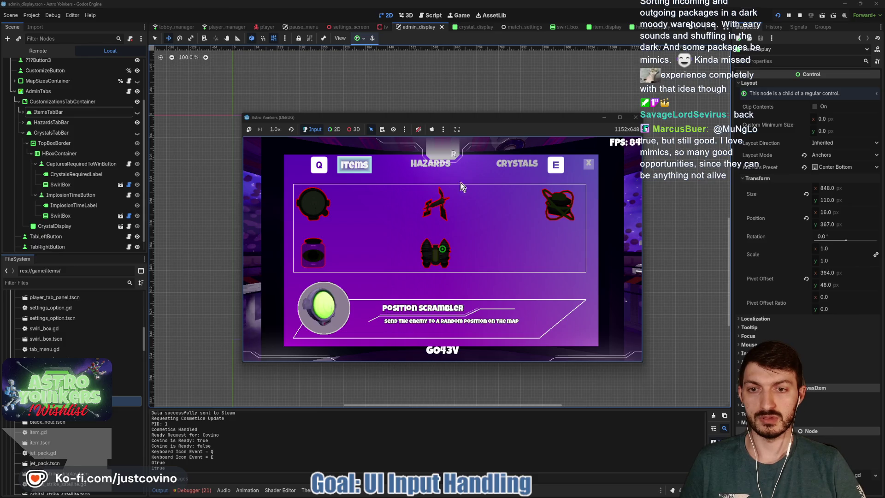
{"action": "left_click", "coordinate": [426, 164]}
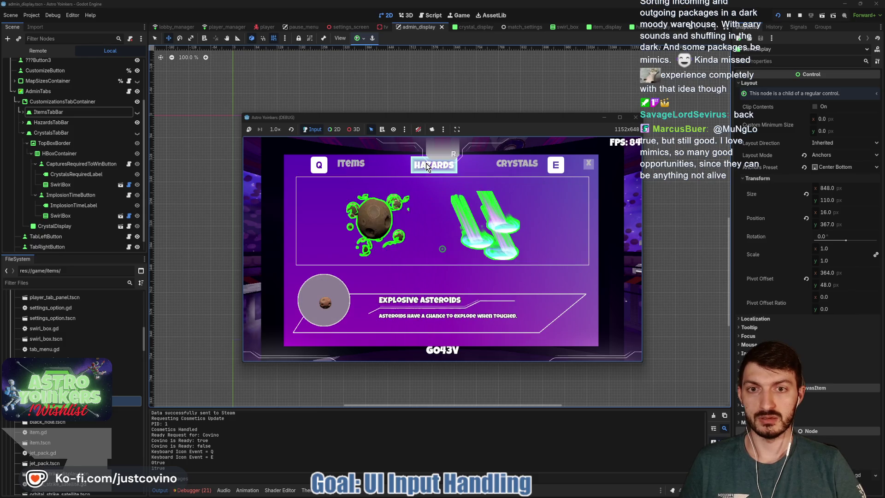
{"action": "left_click", "coordinate": [512, 170]}
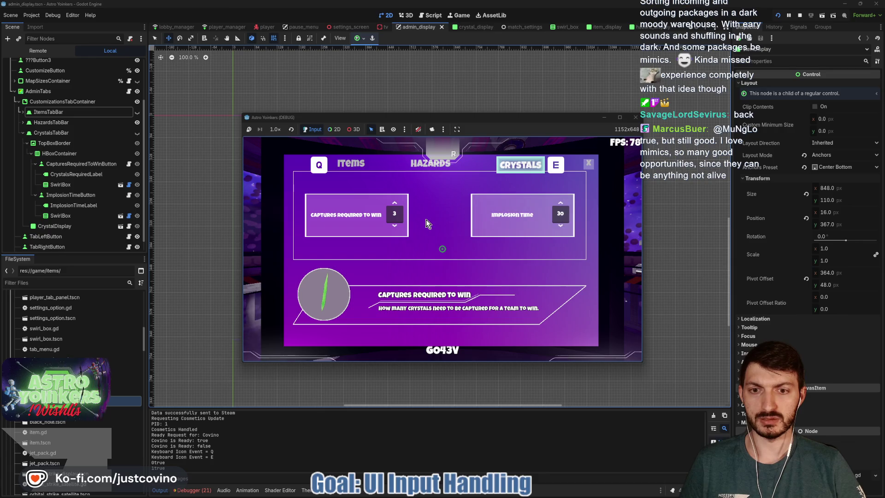
{"action": "left_click", "coordinate": [421, 163]}
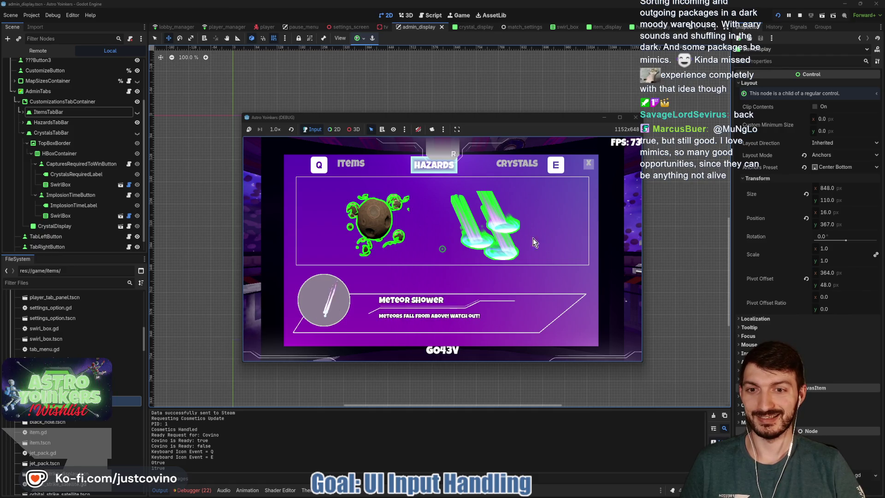
Step: Check the Explosive Asteroids details, step through item descriptions and stop the game
{"action": "left_click", "coordinate": [359, 226]}
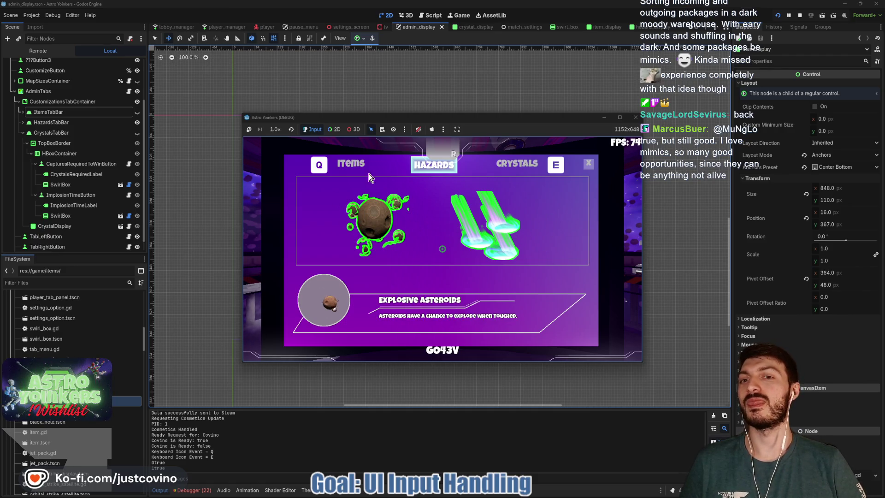
{"action": "left_click", "coordinate": [353, 164]}
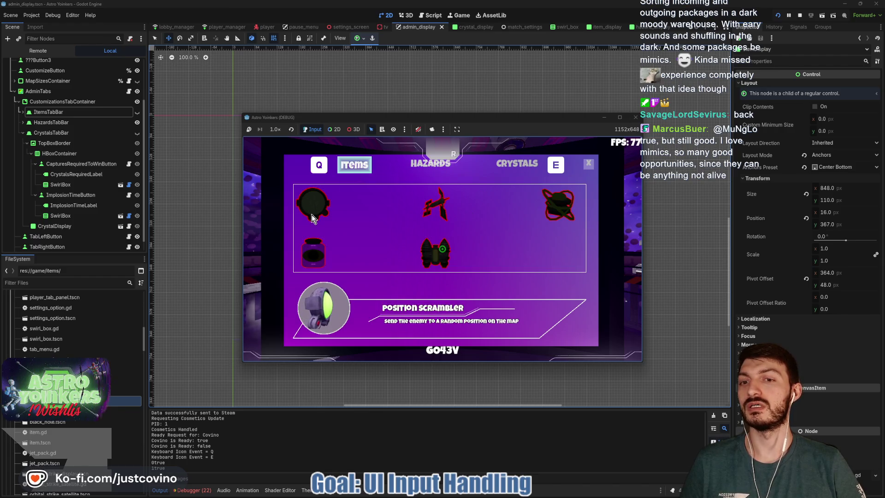
{"action": "left_click", "coordinate": [433, 223]}
{"action": "key", "text": "Right"}
{"action": "key", "text": "Right"}
{"action": "key", "text": "Right"}
{"action": "key", "text": "Right"}
{"action": "key", "text": "Right"}
{"action": "key", "text": "Right"}
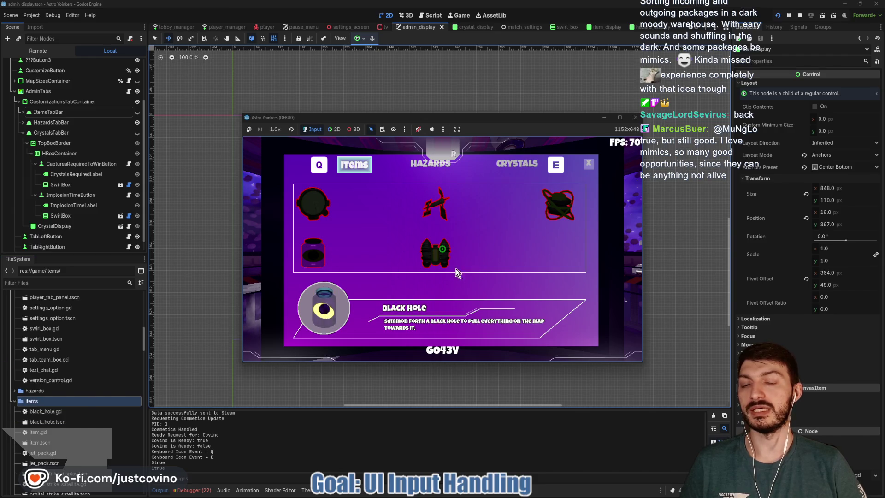
{"action": "key", "text": "Right"}
{"action": "key", "text": "Right"}
{"action": "key", "text": "F8"}
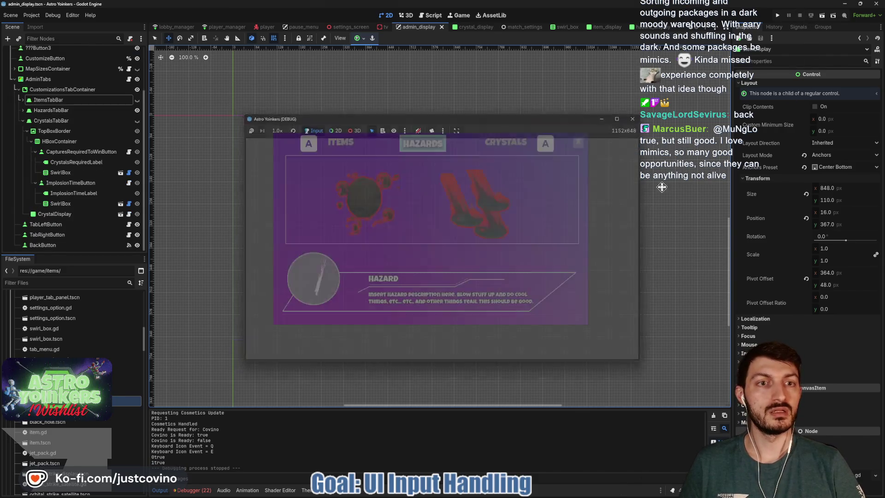
Step: Save the scene, show the Items tab and inspect PositionScramblerSwitch's Transform properties
{"action": "key", "text": "ctrl+s"}
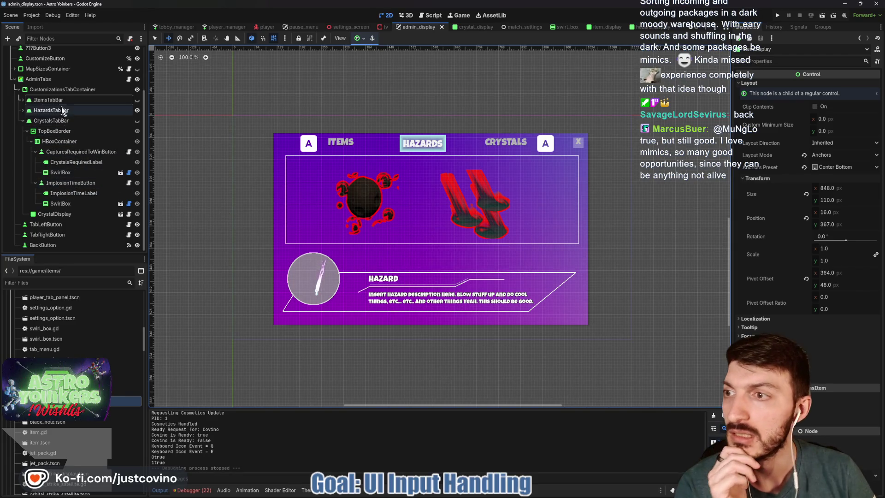
{"action": "left_click", "coordinate": [28, 121]}
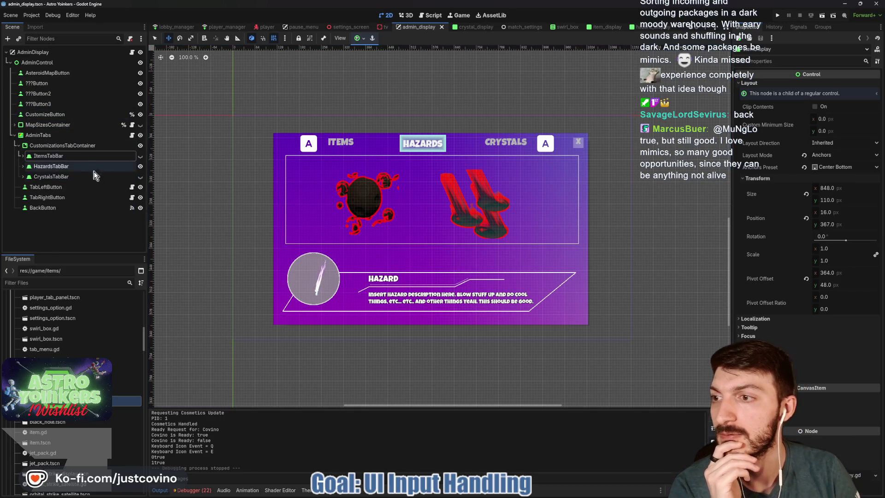
{"action": "left_click", "coordinate": [139, 155]}
{"action": "left_click", "coordinate": [24, 155]}
{"action": "left_click", "coordinate": [70, 187]}
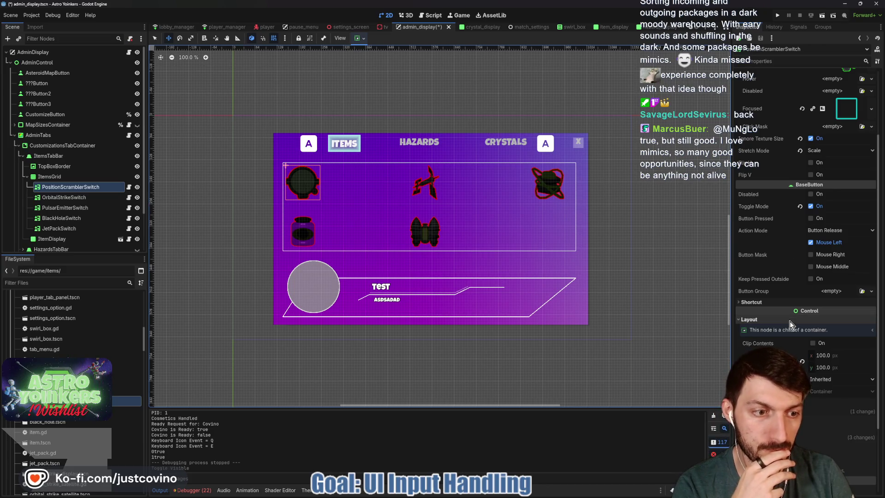
{"action": "scroll", "coordinate": [795, 311], "scroll_direction": "down", "scroll_amount": 3}
{"action": "left_click", "coordinate": [753, 311]}
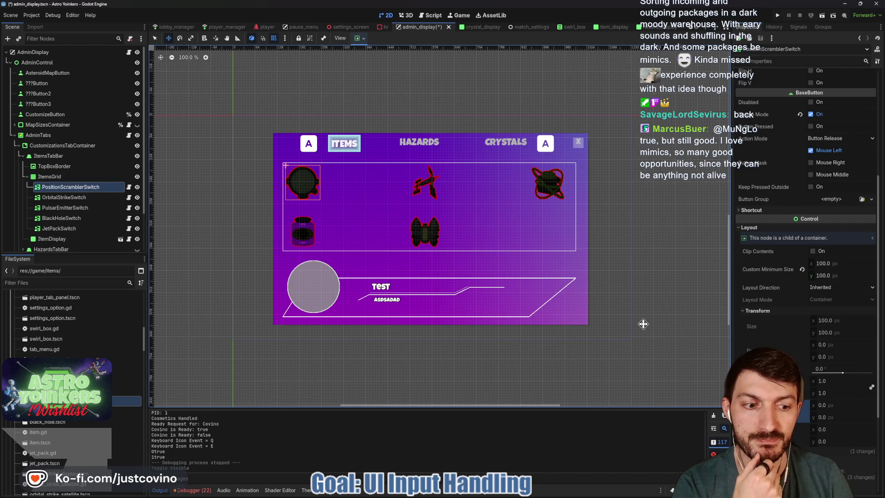
{"action": "scroll", "coordinate": [774, 308], "scroll_direction": "down", "scroll_amount": 3}
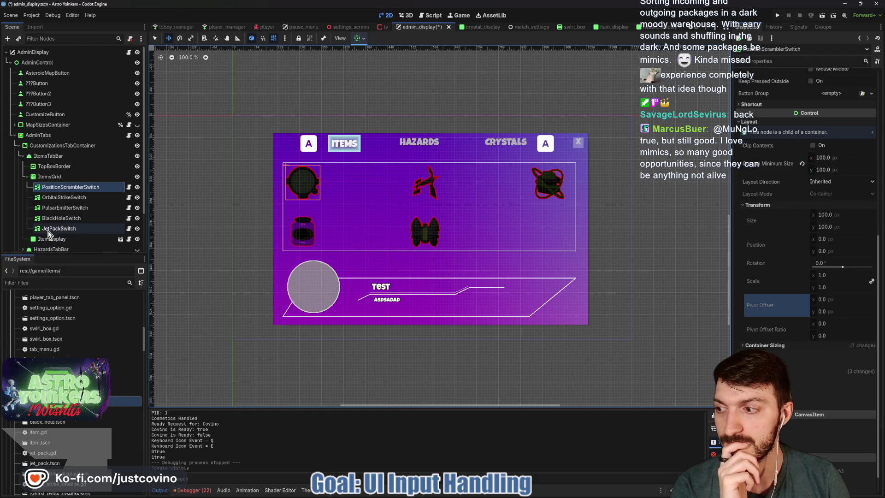
{"action": "scroll", "coordinate": [66, 240], "scroll_direction": "down", "scroll_amount": 1}
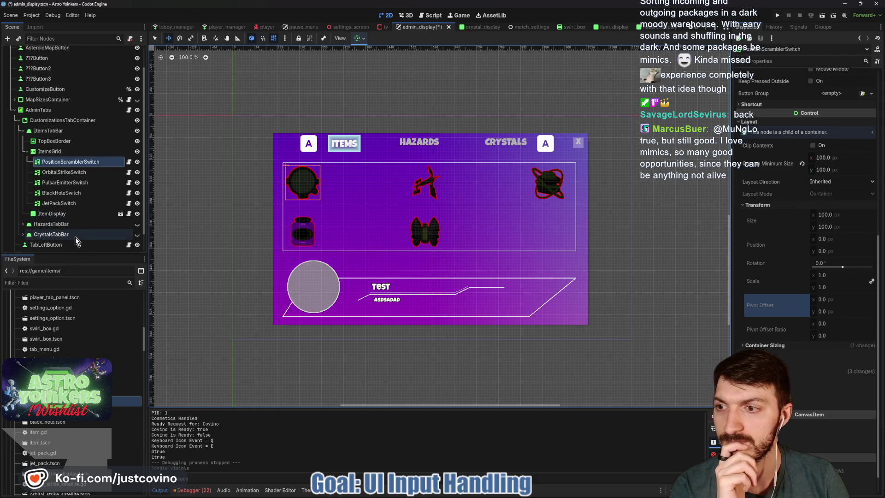
Step: Expand CrystalsTabBar and make the Crystals tab visible on the canvas
{"action": "left_click", "coordinate": [22, 234]}
{"action": "left_click", "coordinate": [137, 233]}
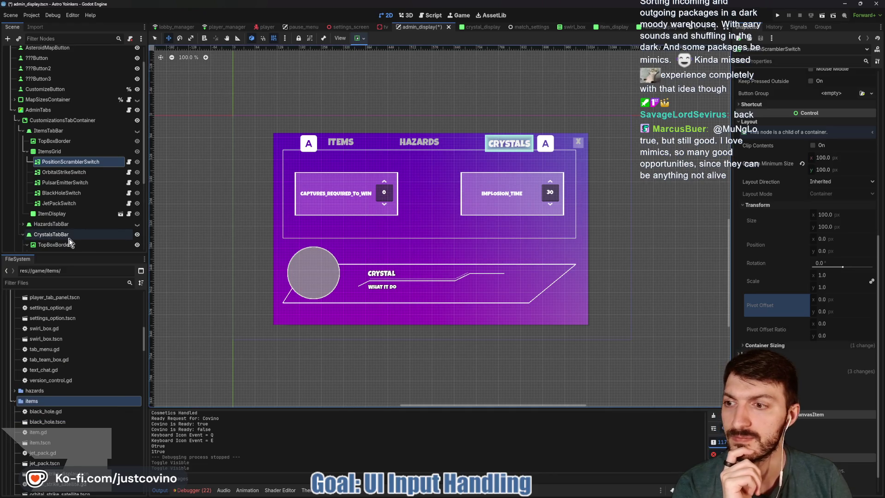
Step: Nudge TopBoxBorder and CrystalDisplay slightly down on the canvas and save the scene
{"action": "left_click", "coordinate": [428, 200]}
{"action": "left_click_drag", "start_coordinate": [424, 199], "coordinate": [422, 208]}
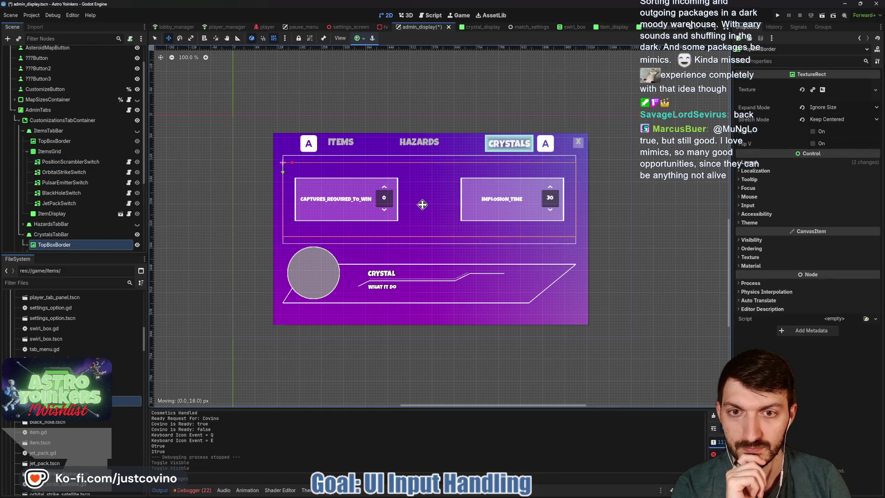
{"action": "scroll", "coordinate": [68, 228], "scroll_direction": "down", "scroll_amount": 1}
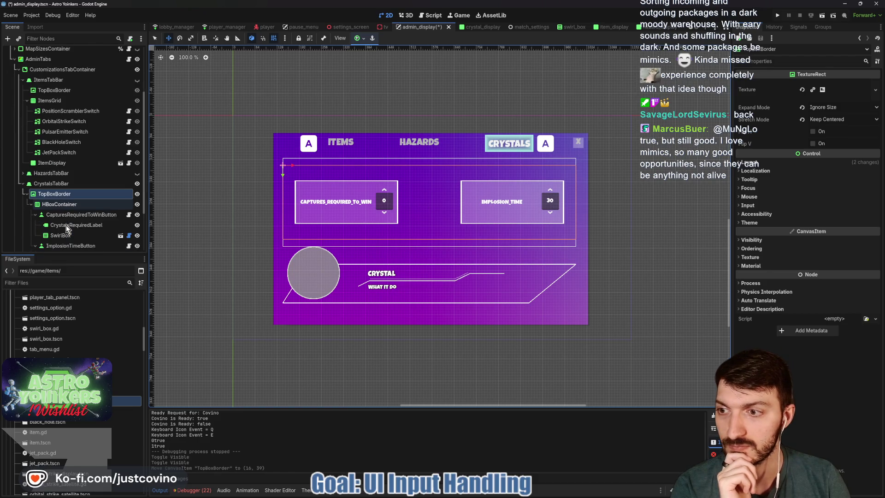
{"action": "scroll", "coordinate": [68, 236], "scroll_direction": "down", "scroll_amount": 2}
{"action": "scroll", "coordinate": [68, 236], "scroll_direction": "down", "scroll_amount": 1}
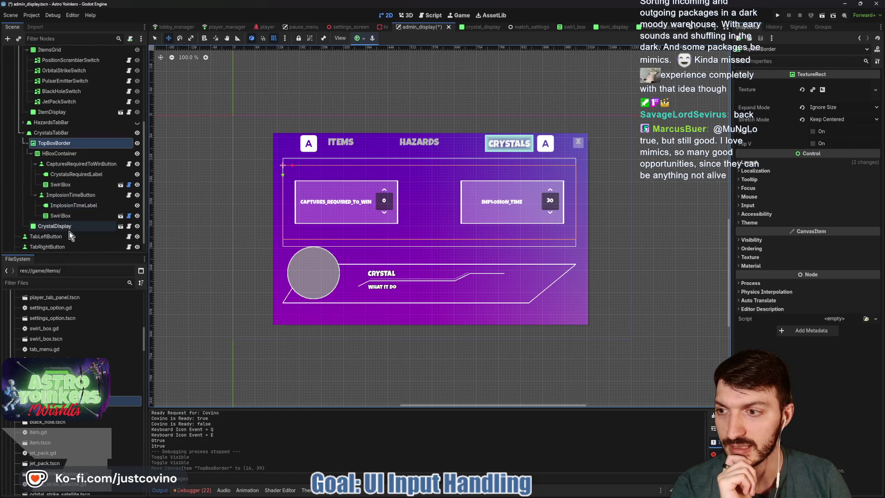
{"action": "left_click", "coordinate": [63, 226]}
{"action": "left_click_drag", "start_coordinate": [420, 285], "coordinate": [424, 292]}
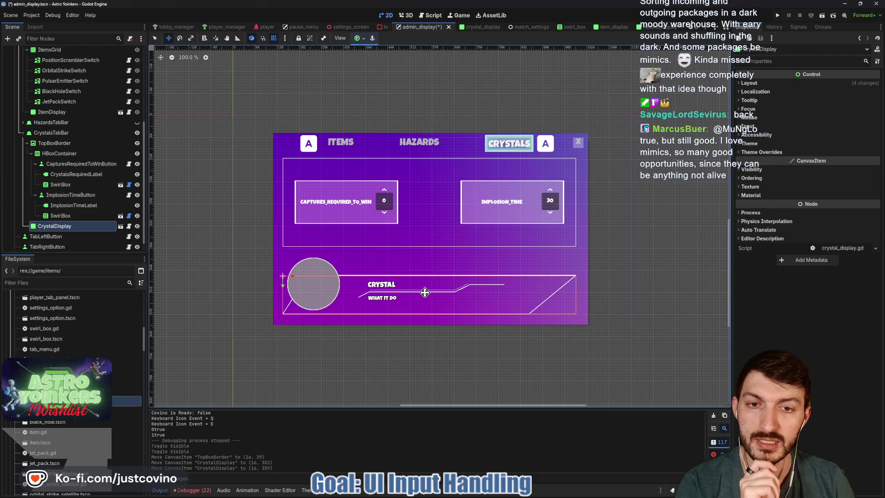
{"action": "key", "text": "ctrl+s"}
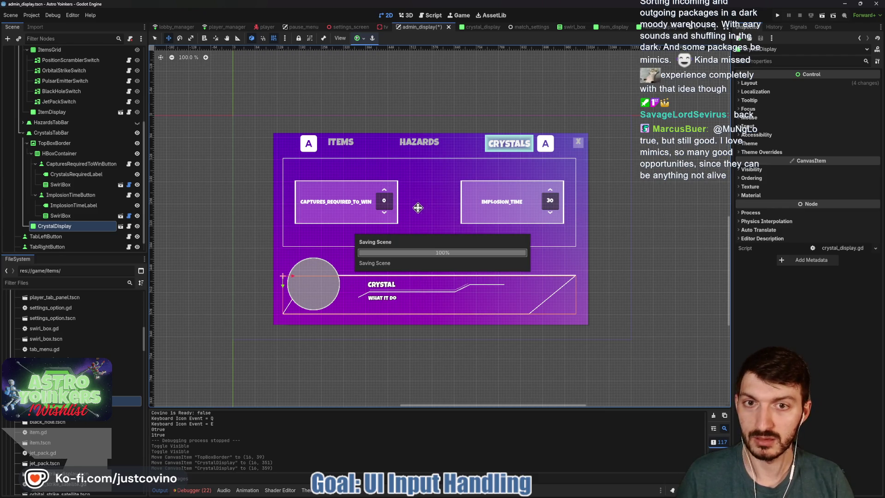
{"action": "left_click", "coordinate": [25, 131]}
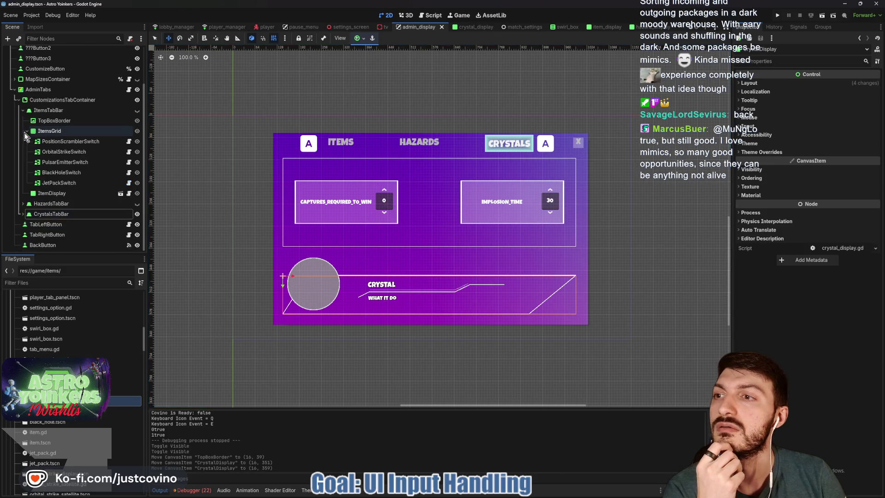
Step: Make ItemsTabBar visible on the canvas again, check ItemsGrid and save the scene
{"action": "left_click", "coordinate": [81, 141]}
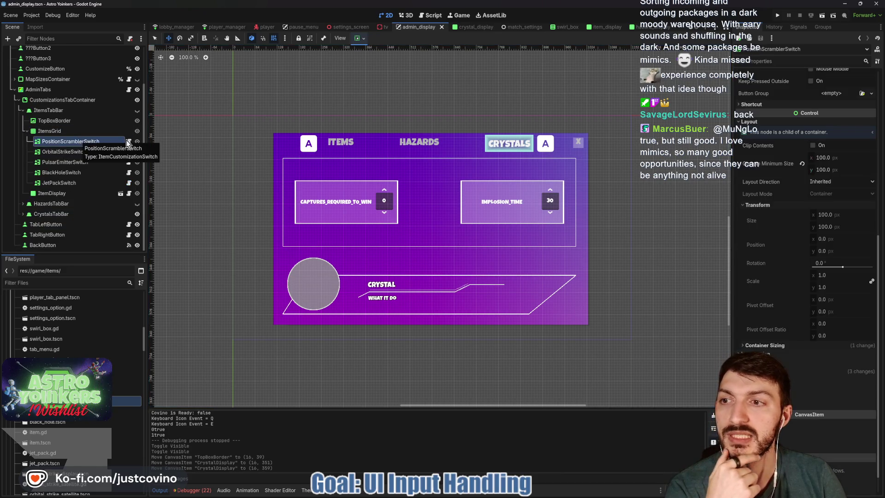
{"action": "left_click", "coordinate": [137, 110]}
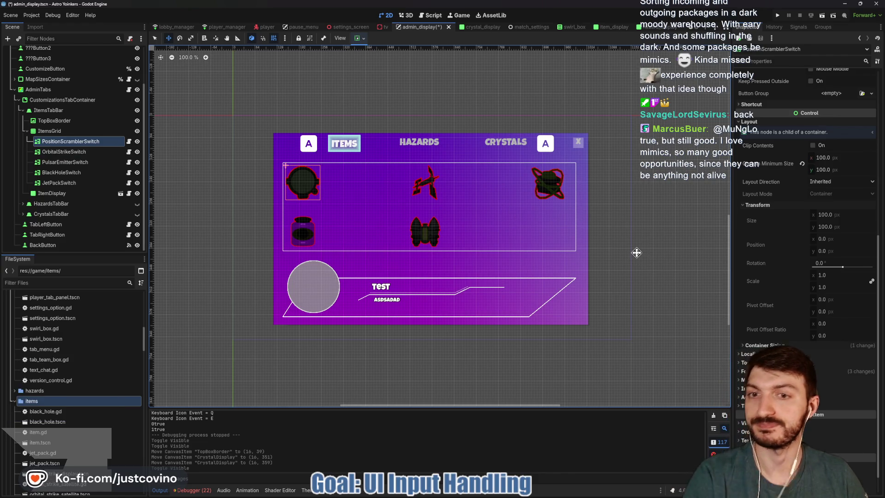
{"action": "key", "text": "ctrl+s"}
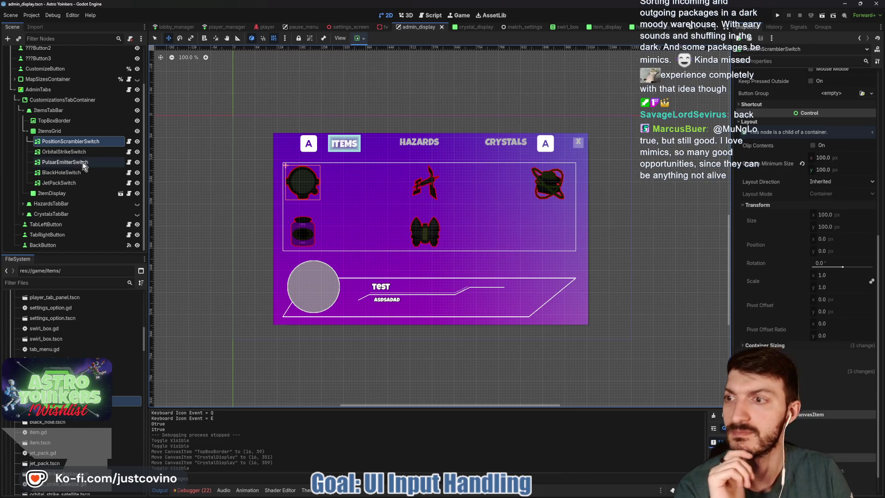
{"action": "left_click", "coordinate": [50, 131]}
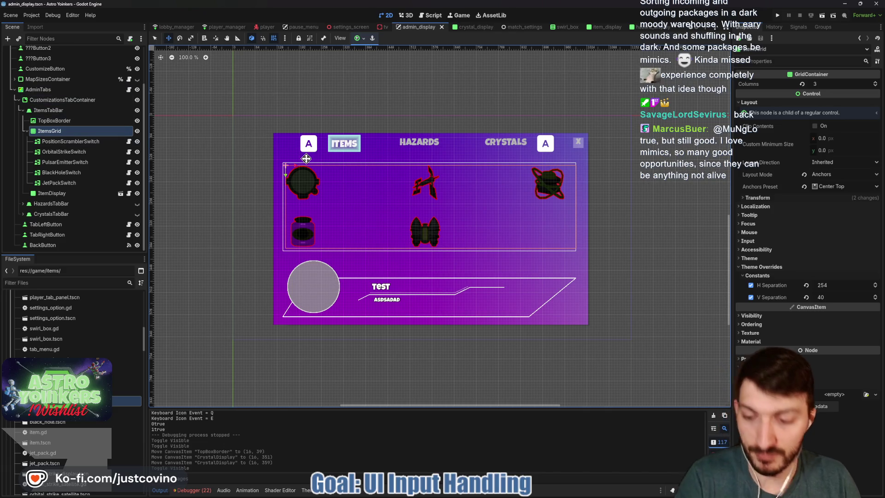
{"action": "key", "text": "ctrl+s"}
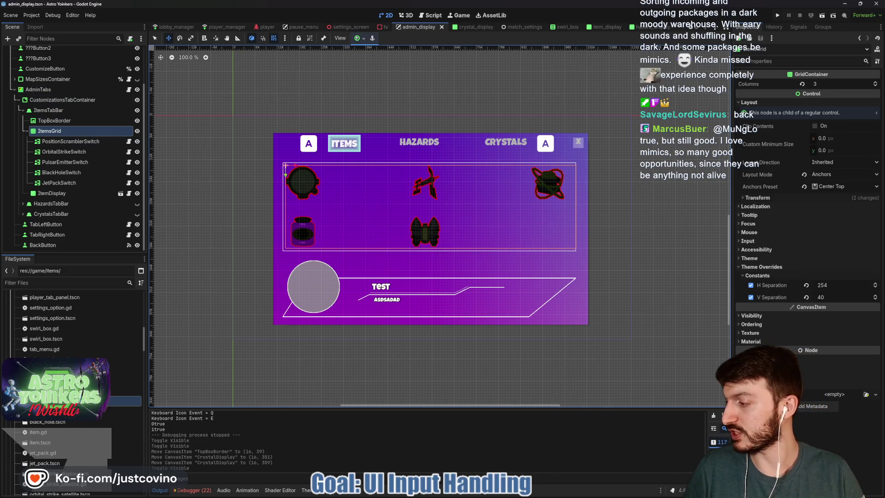